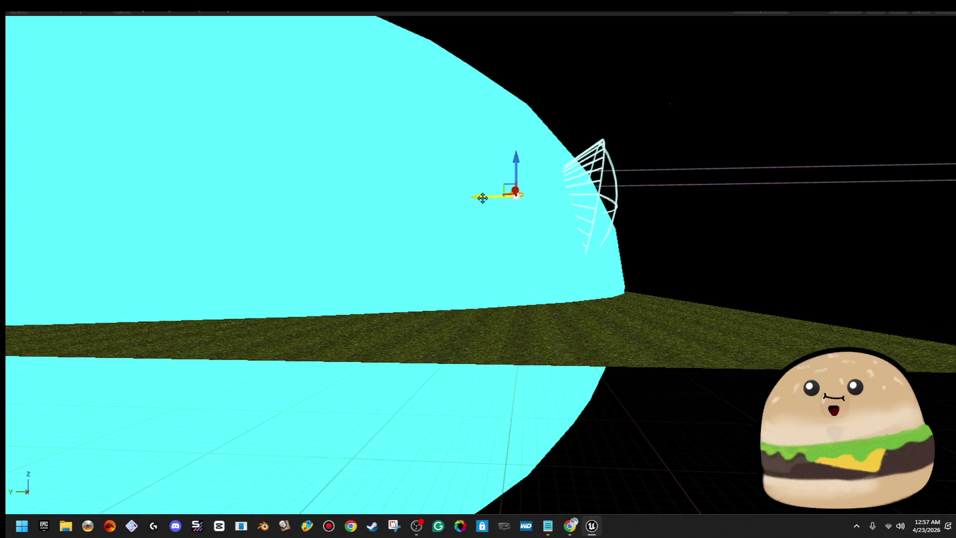
# - Frame the light, then the car, and orbit to see the whole road patch
pyautogui.press('f')
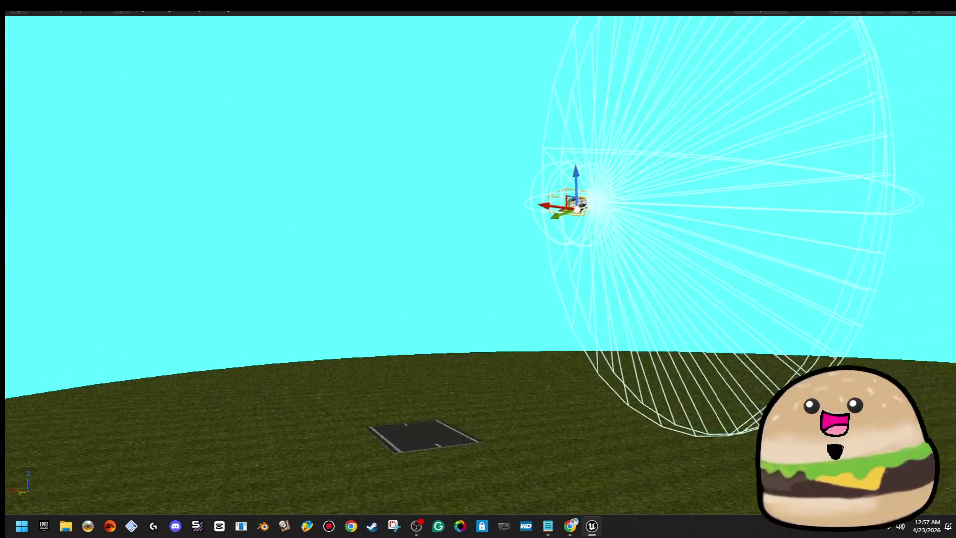
pyautogui.moveTo(535, 182)
pyautogui.mouseDown()
pyautogui.moveTo(557, 237)
pyautogui.moveTo(560, 280)
pyautogui.moveTo(548, 281)
pyautogui.moveTo(519, 332)
pyautogui.mouseUp()
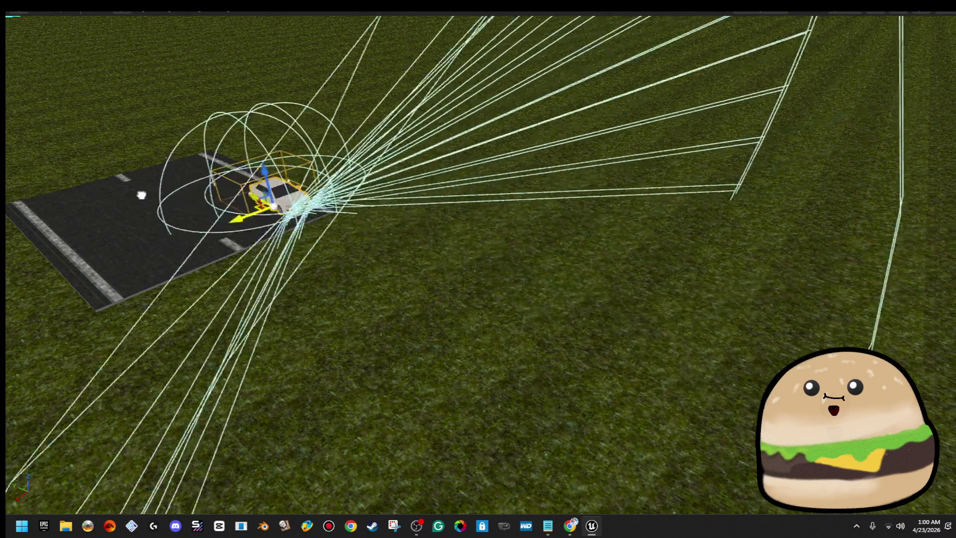
pyautogui.press('f')
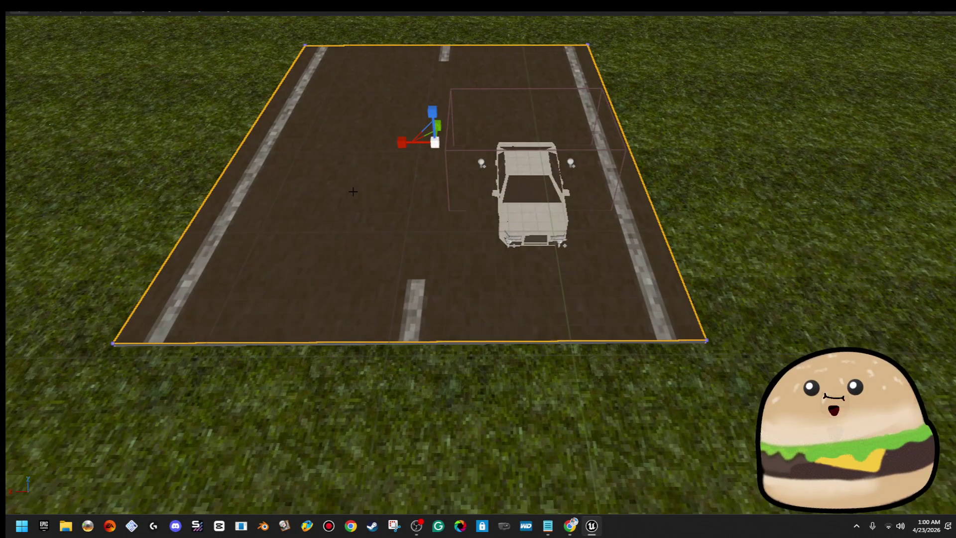
pyautogui.moveTo(353, 192); pyautogui.dragTo(309, 204)
pyautogui.moveTo(408, 216)
pyautogui.mouseDown()
pyautogui.moveTo(428, 219)
pyautogui.moveTo(407, 215)
pyautogui.mouseUp()
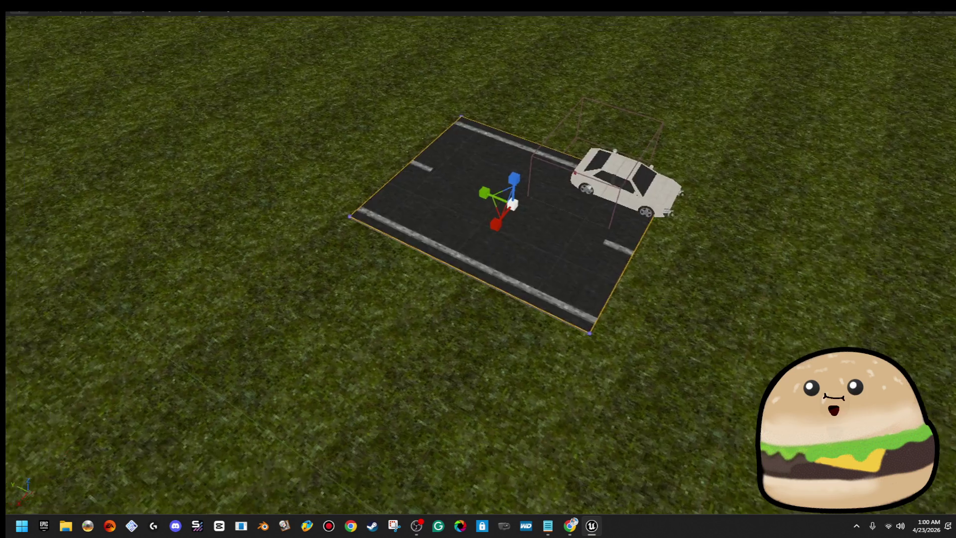
pyautogui.moveTo(368, 269)
pyautogui.mouseDown()
pyautogui.moveTo(359, 278)
pyautogui.moveTo(378, 253)
pyautogui.mouseUp()
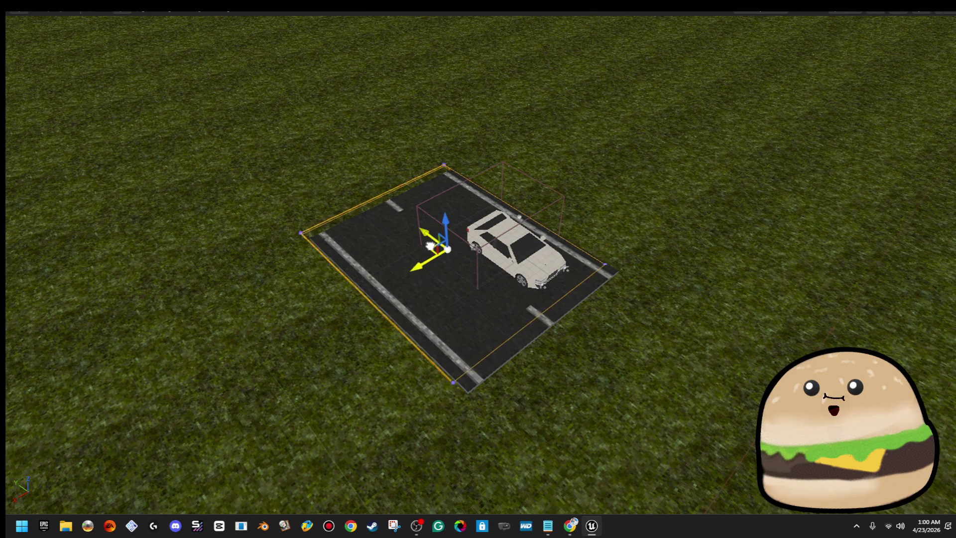
# - Test-drive the car in Play mode, then stop the session
pyautogui.moveTo(429, 249); pyautogui.dragTo(429, 248)
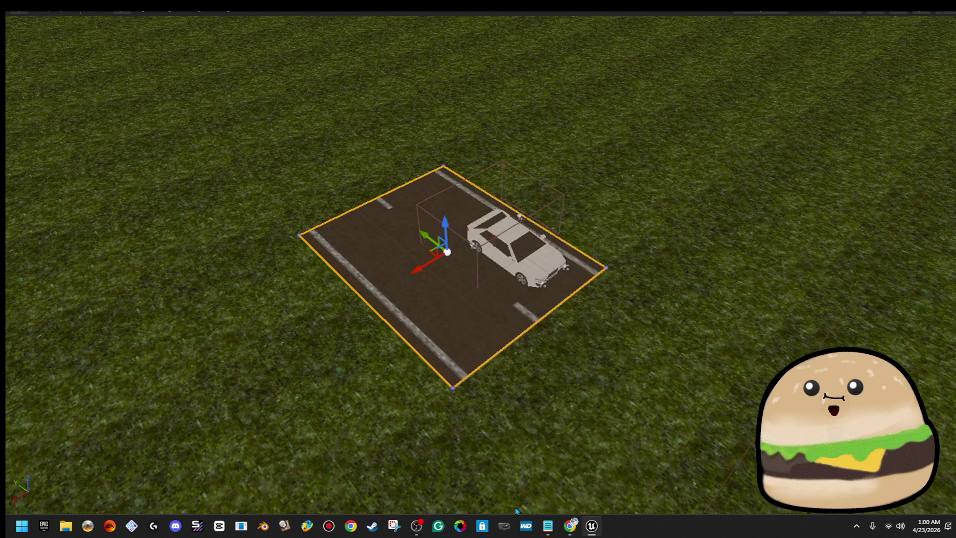
pyautogui.hotkey('alt', 'p')
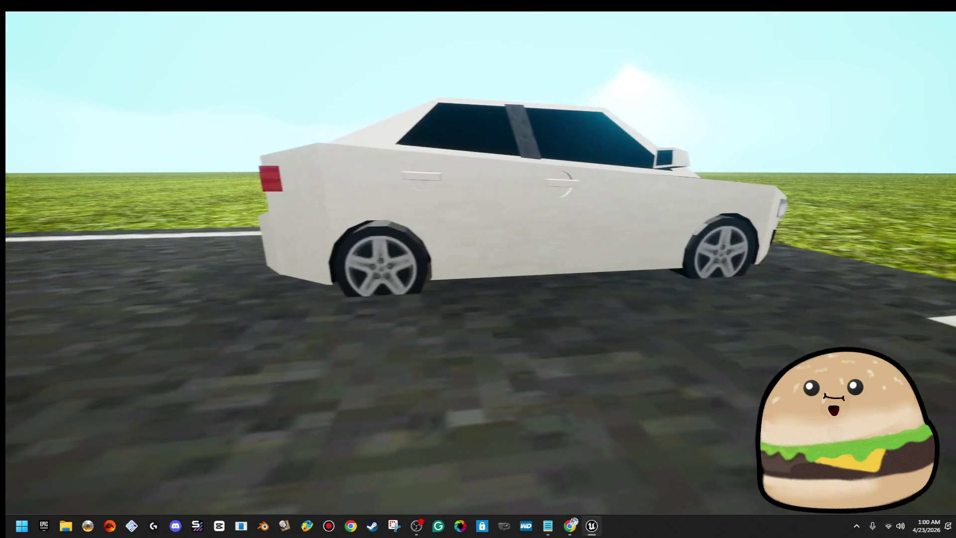
pyautogui.press('Escape')
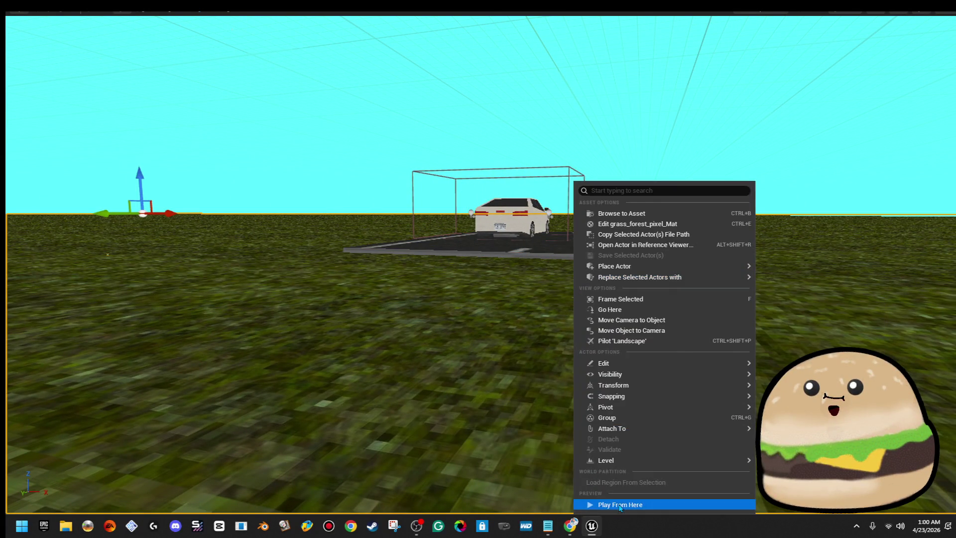
# - Play from the road patch, stop, then select the patch and restore the full editor layout
pyautogui.click(620, 504)
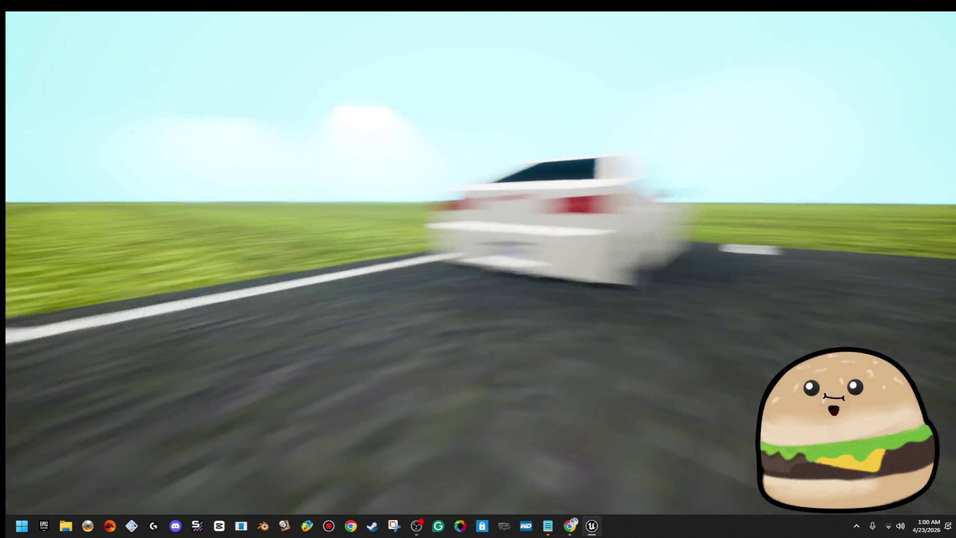
pyautogui.press('Escape')
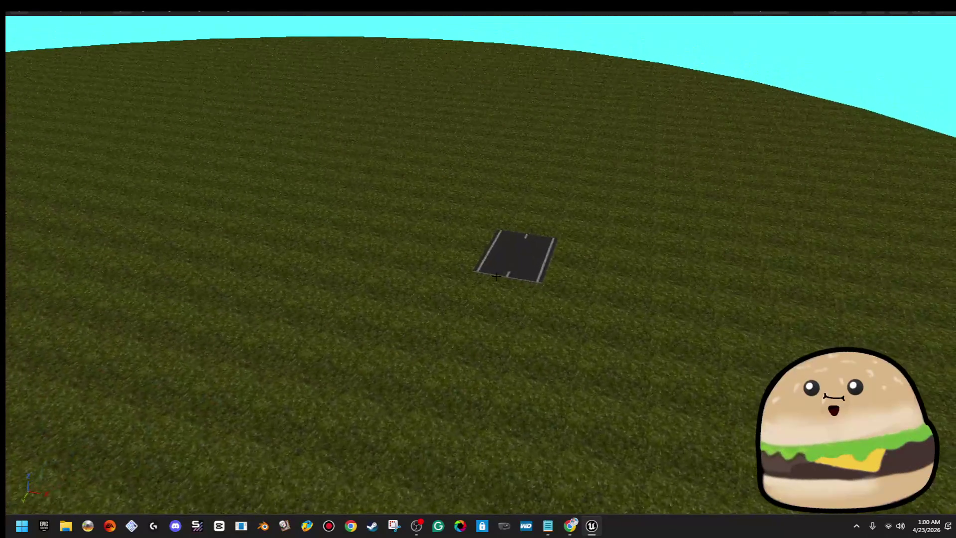
pyautogui.click(497, 276)
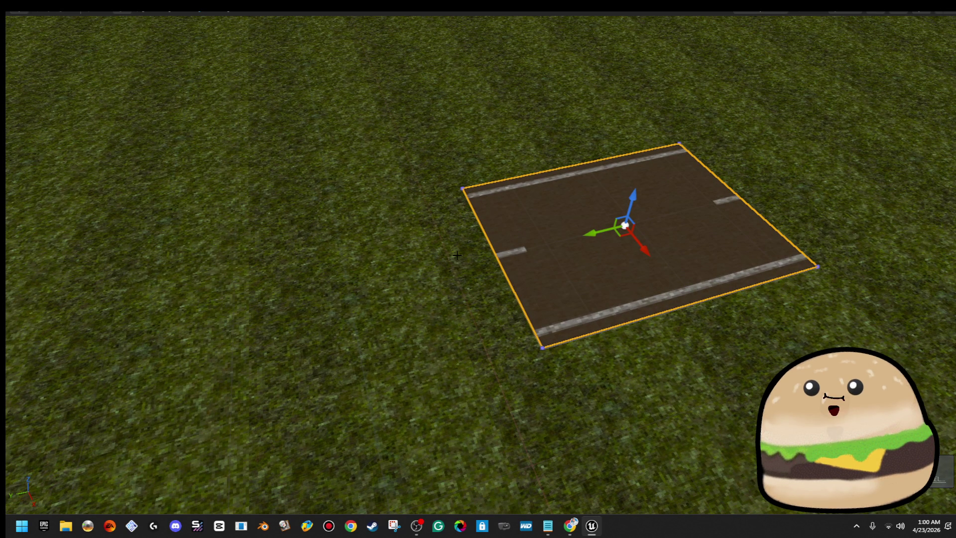
pyautogui.press('F11')
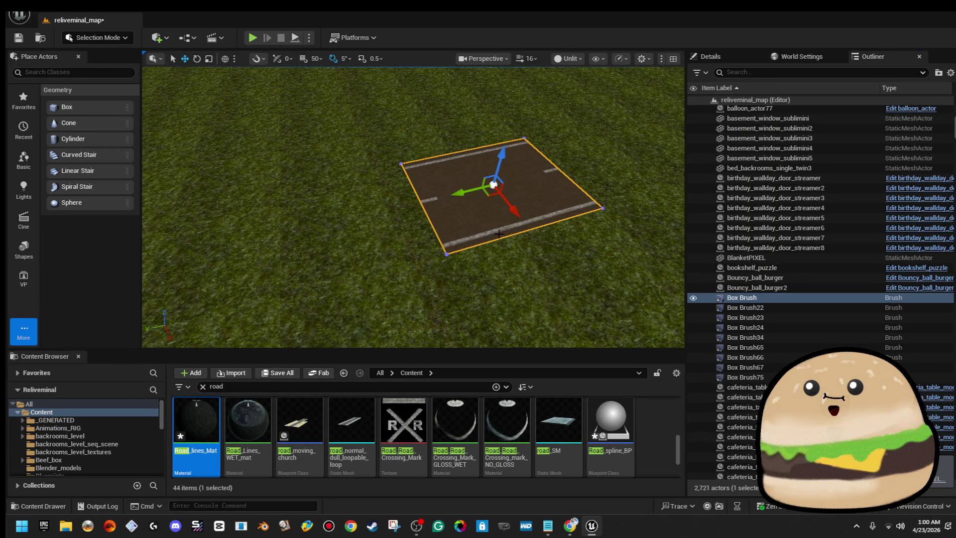
# - Switch to Brush Editing mode and frame the road brush
pyautogui.click(98, 37)
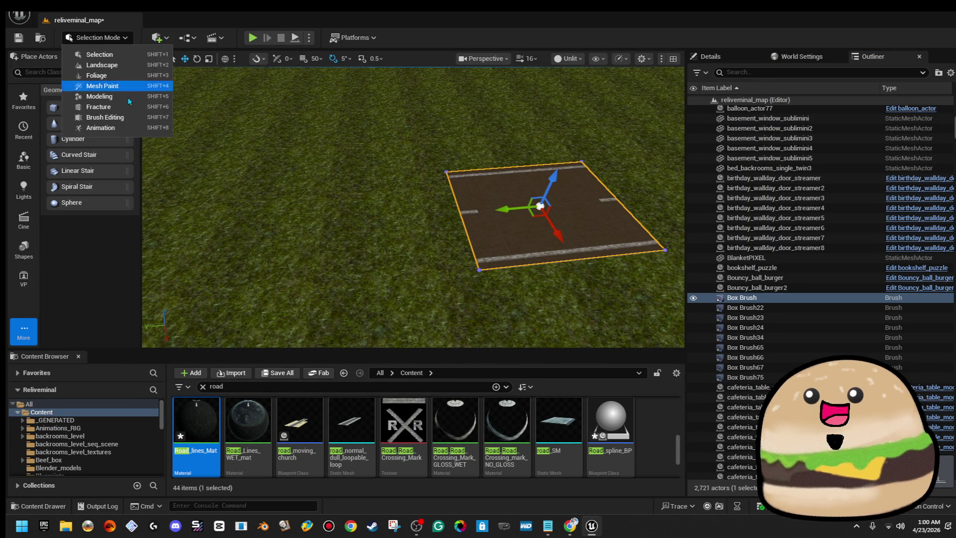
pyautogui.click(135, 121)
pyautogui.scroll(8, 475, 198)
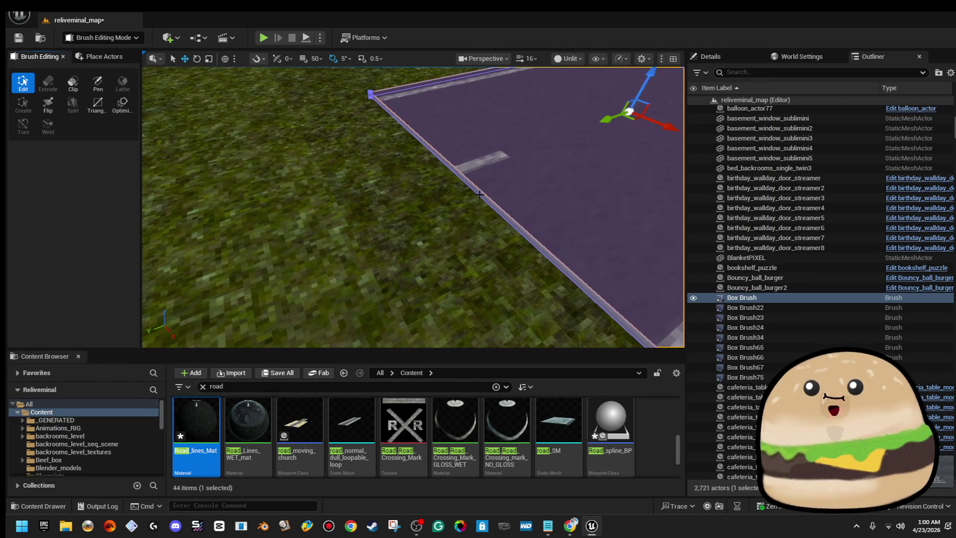
pyautogui.press('f')
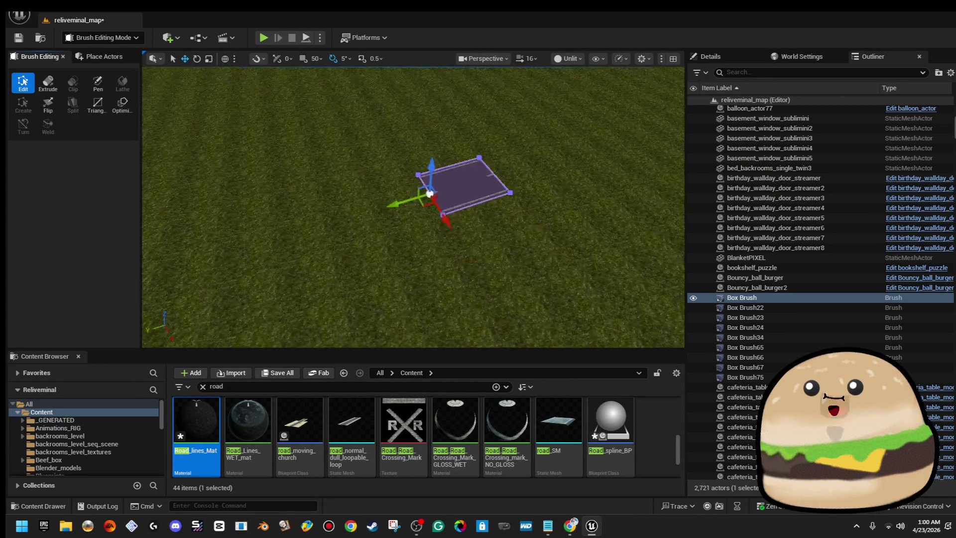
pyautogui.scroll(5, 510, 197)
# - Stretch the road brush into a long strip across the grass and select one edge
pyautogui.moveTo(511, 205); pyautogui.dragTo(222, 180)
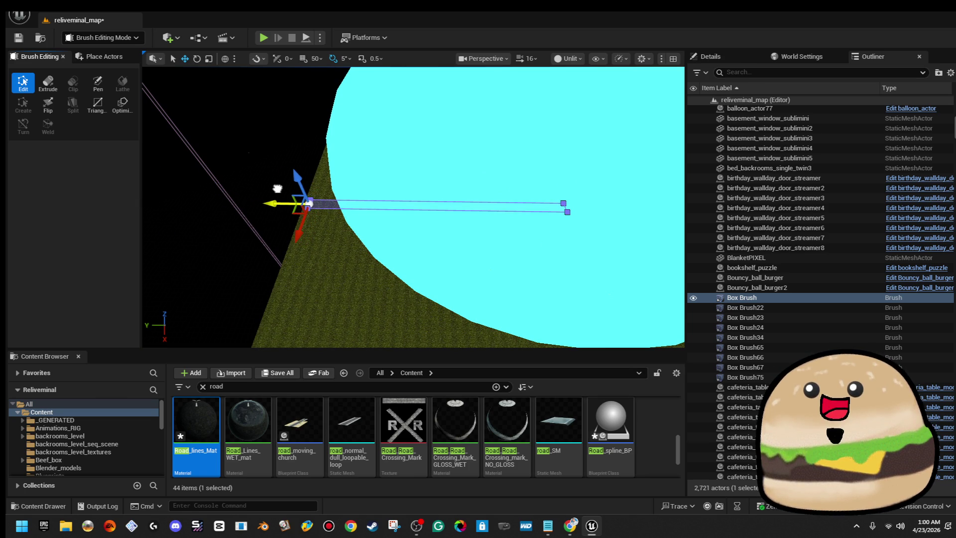
pyautogui.scroll(5, 281, 187)
pyautogui.scroll(-8, 447, 189)
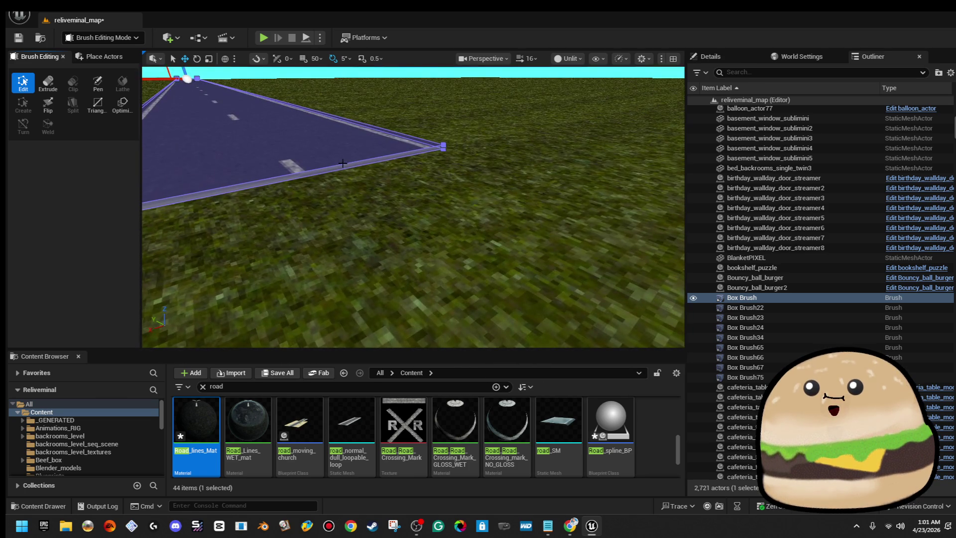
pyautogui.scroll(5, 194, 172)
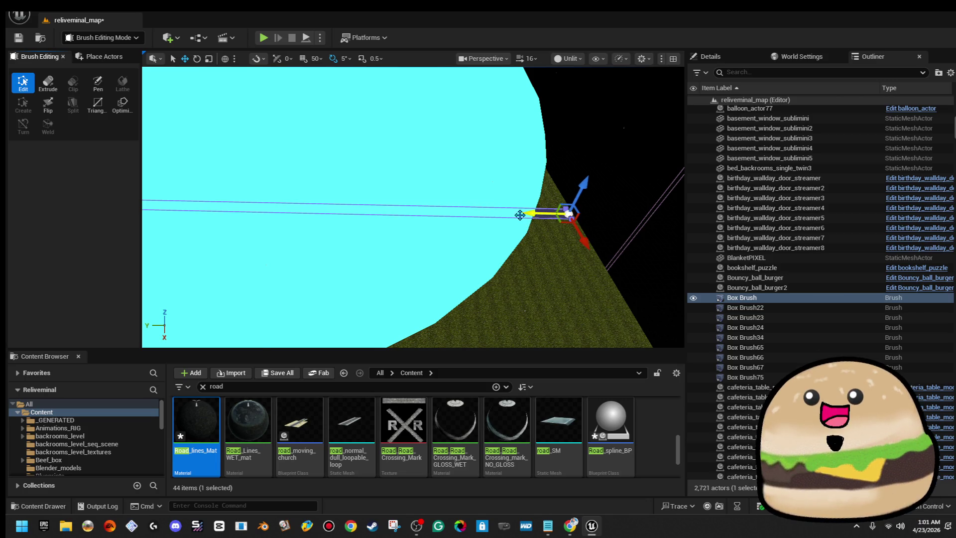
pyautogui.scroll(-10, 532, 215)
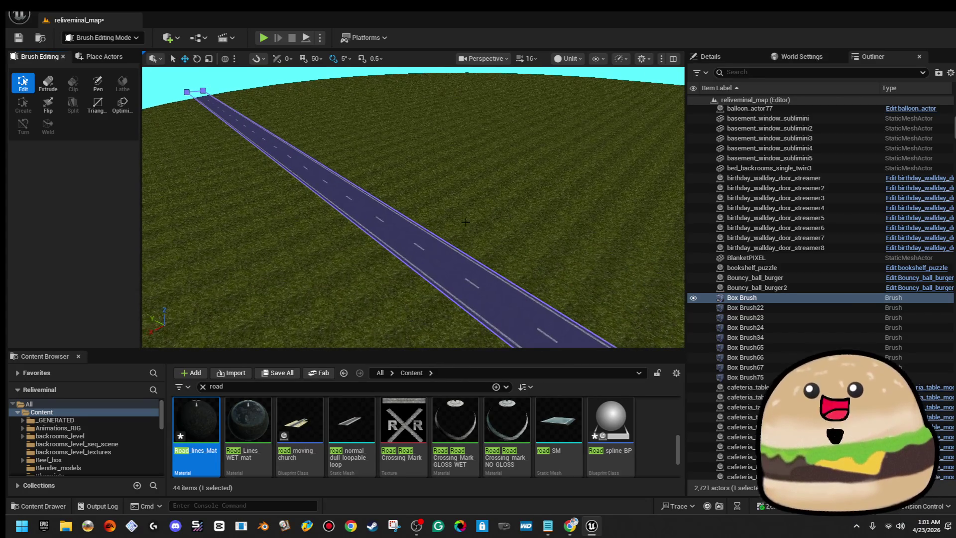
pyautogui.click(441, 233)
pyautogui.rightClick(459, 215)
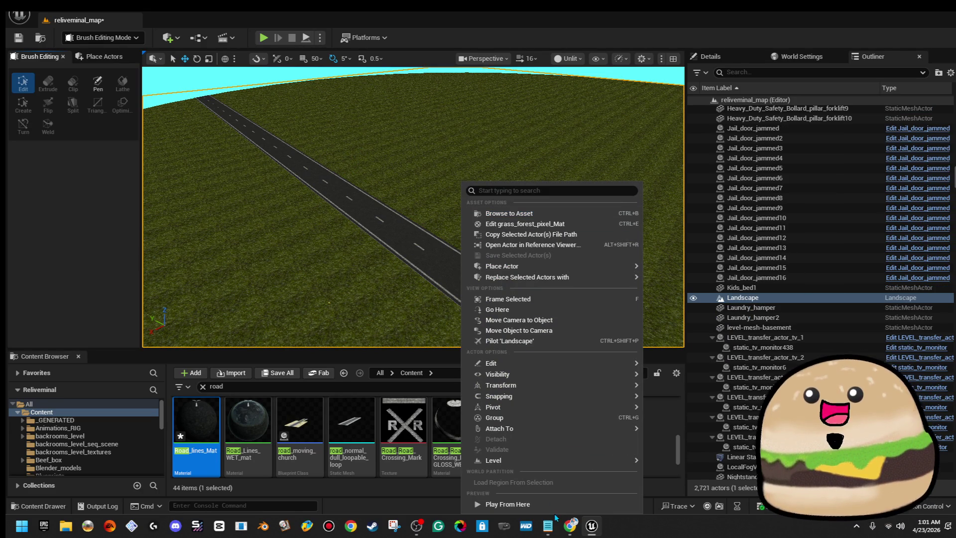
pyautogui.click(554, 454)
pyautogui.hotkey('alt', 'p')
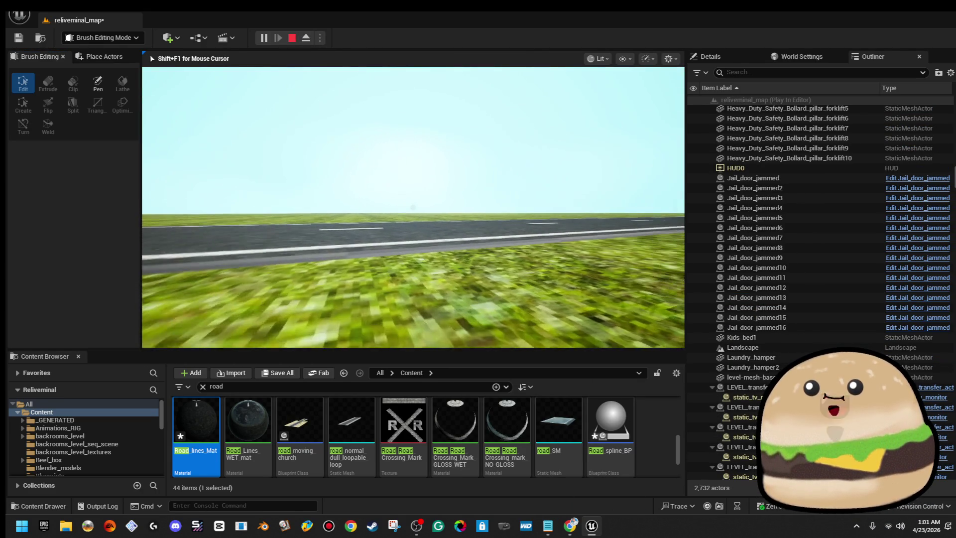
pyautogui.press('Escape')
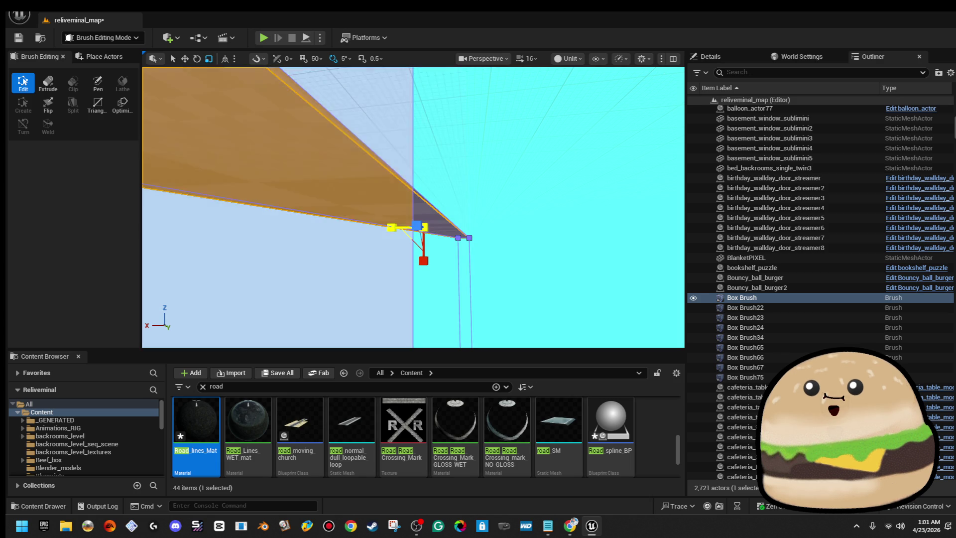
# - View the road from above, select the landscape and bring up its actions menu
pyautogui.moveTo(394, 227)
pyautogui.mouseDown()
pyautogui.moveTo(437, 236)
pyautogui.moveTo(390, 227)
pyautogui.mouseUp()
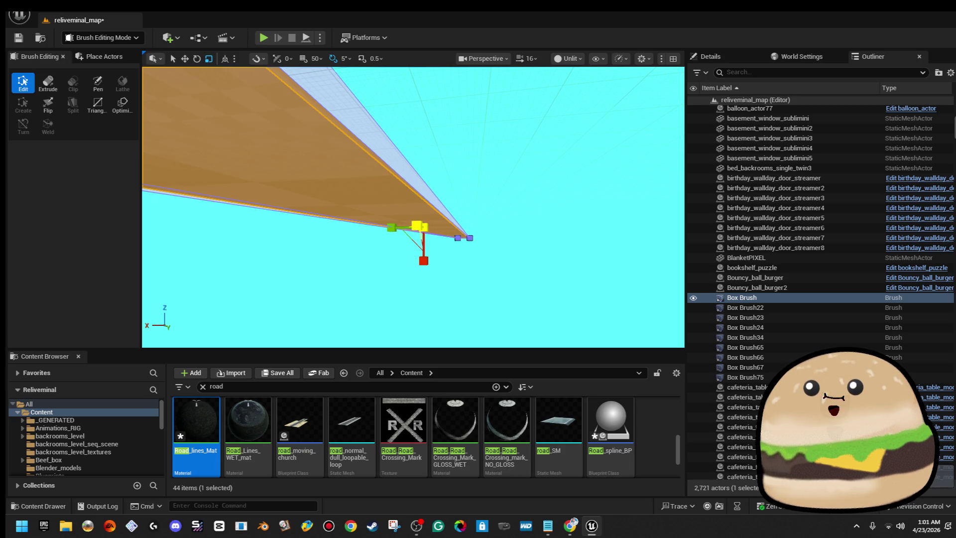
pyautogui.moveTo(422, 227); pyautogui.dragTo(425, 167)
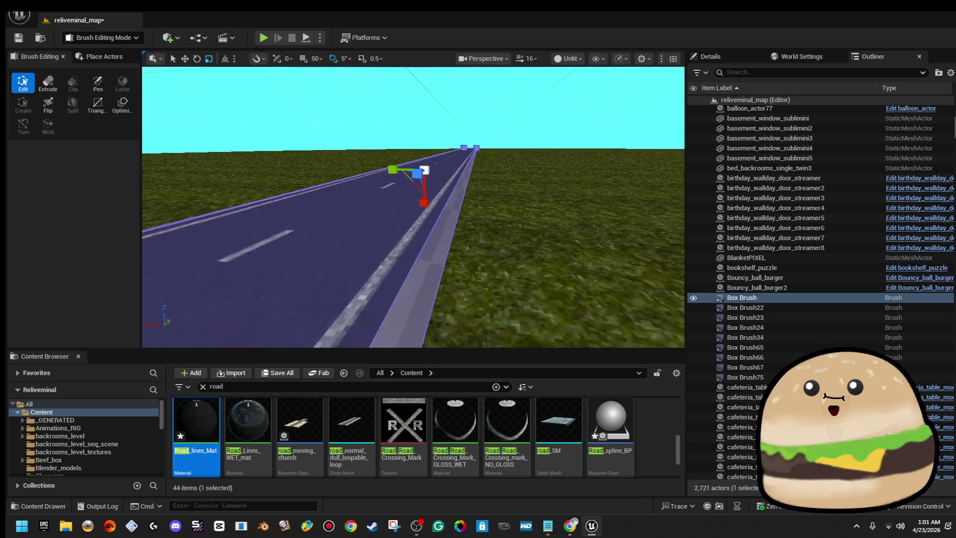
pyautogui.click(539, 201)
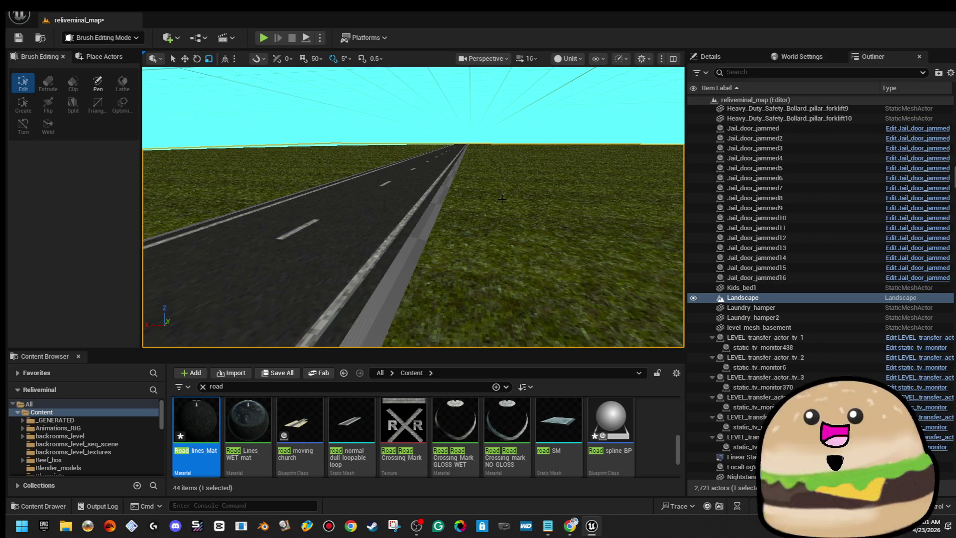
pyautogui.rightClick(483, 482)
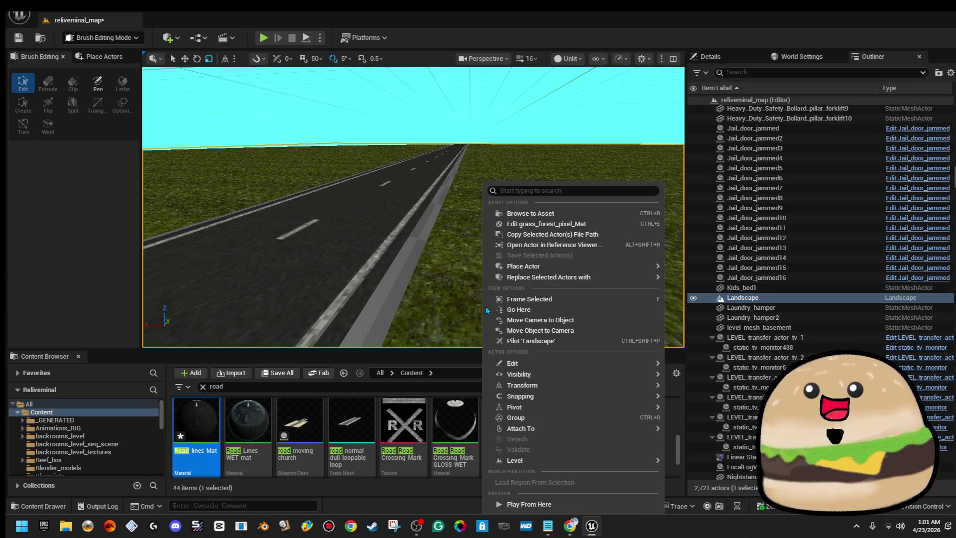
# - Play from that spot, walking onto the grass and back onto the road, then look down the road
pyautogui.click(548, 506)
pyautogui.hotkey('alt', 'p')
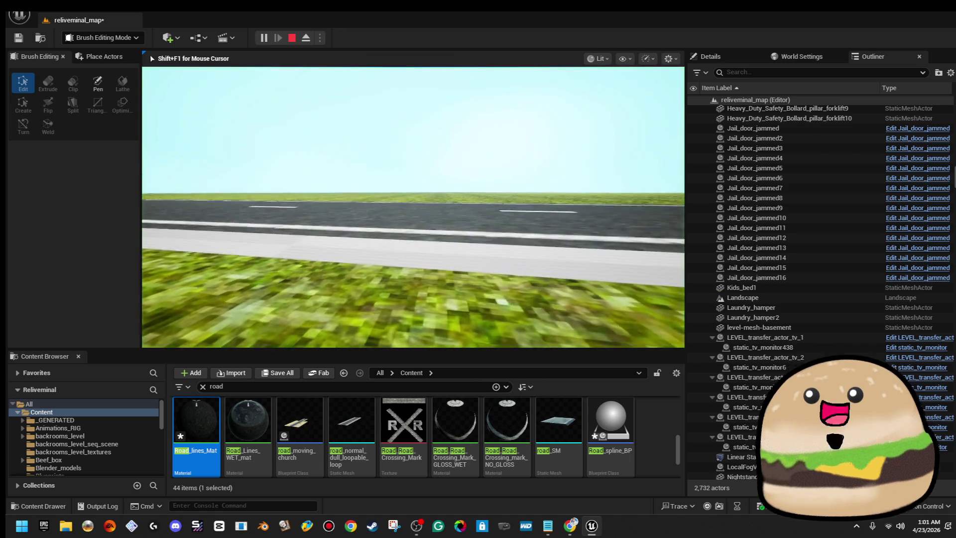
pyautogui.press('w')
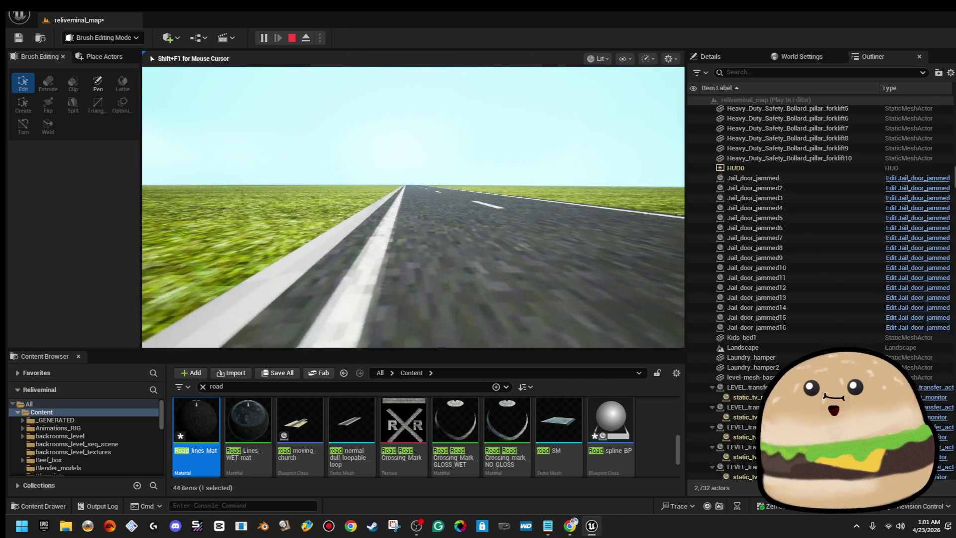
pyautogui.press('d')
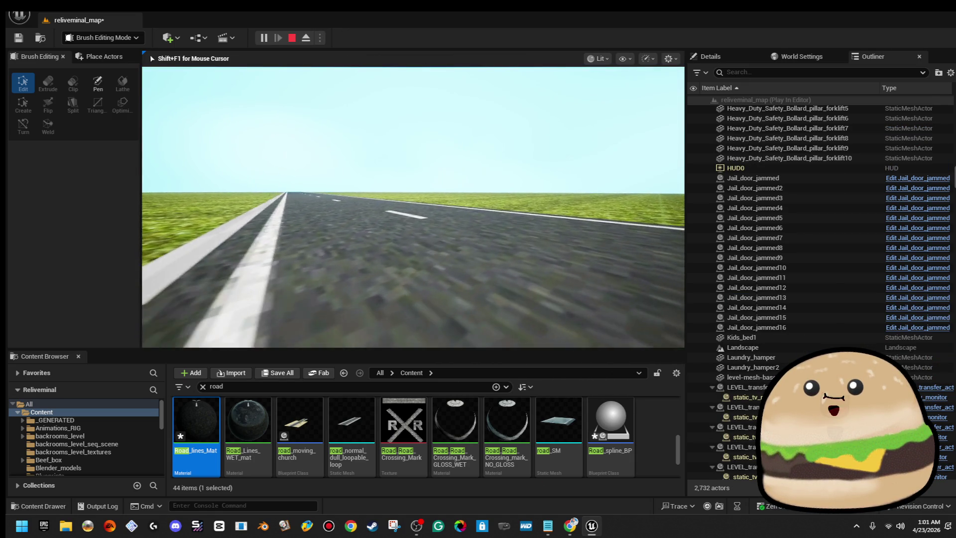
pyautogui.press('Escape')
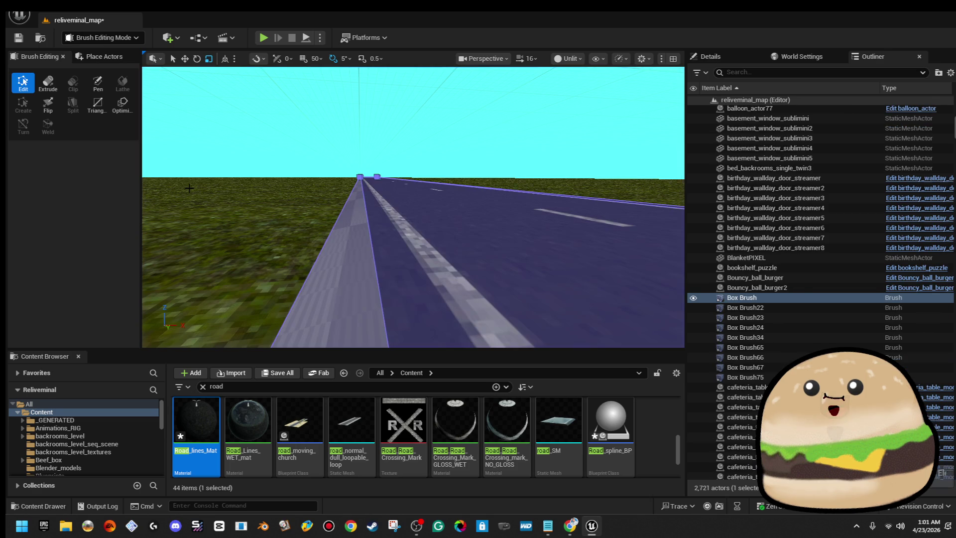
pyautogui.moveTo(189, 189)
pyautogui.mouseDown()
pyautogui.moveTo(513, 220)
pyautogui.moveTo(403, 221)
pyautogui.moveTo(402, 196)
pyautogui.moveTo(390, 195)
pyautogui.mouseUp()
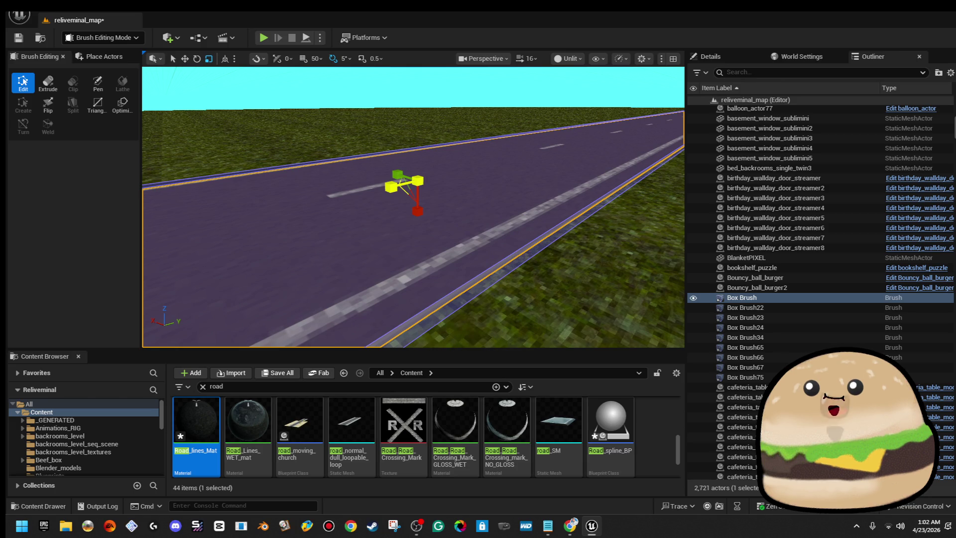
pyautogui.moveTo(390, 192); pyautogui.dragTo(386, 186)
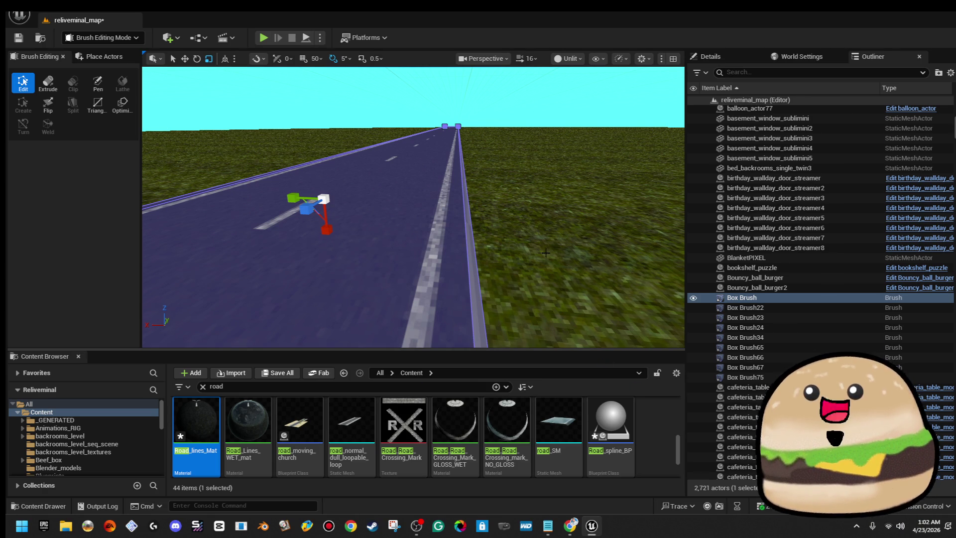
pyautogui.rightClick(548, 329)
pyautogui.click(583, 500)
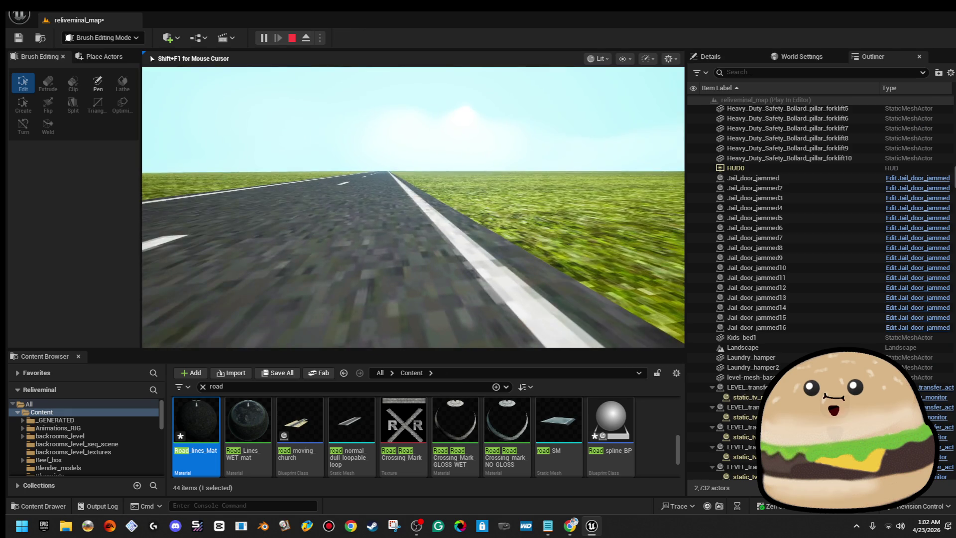
pyautogui.press('Escape')
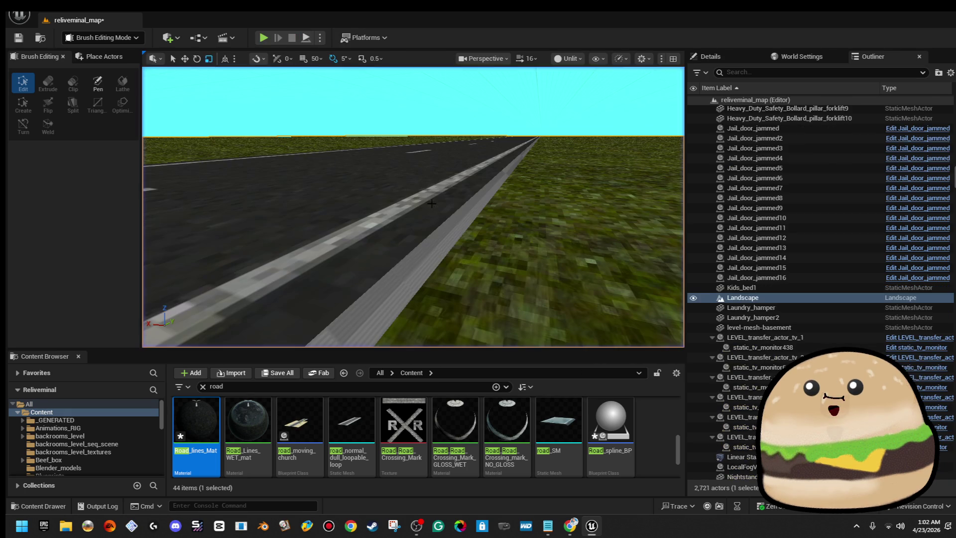
pyautogui.click(463, 146)
pyautogui.press('F11')
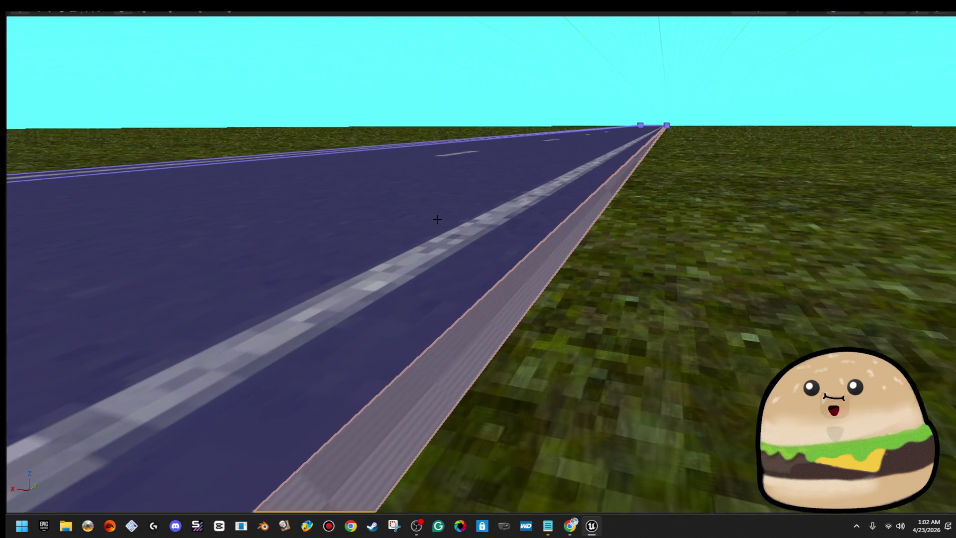
pyautogui.press('F11')
pyautogui.moveTo(438, 260); pyautogui.dragTo(439, 275)
pyautogui.click(441, 272)
pyautogui.click(440, 275)
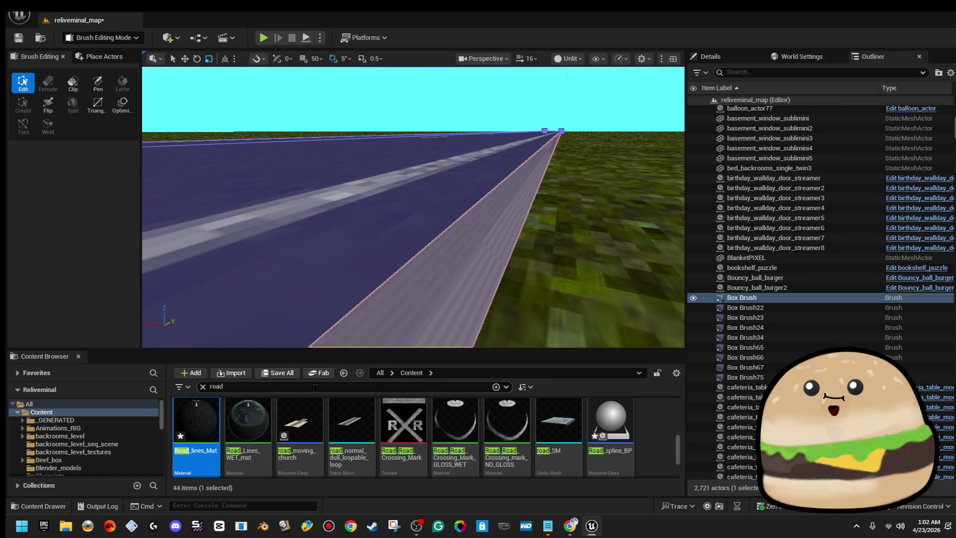
# - Search the Content Browser for 'empty road' and drag out Road_empty_Mat
pyautogui.write('emp')
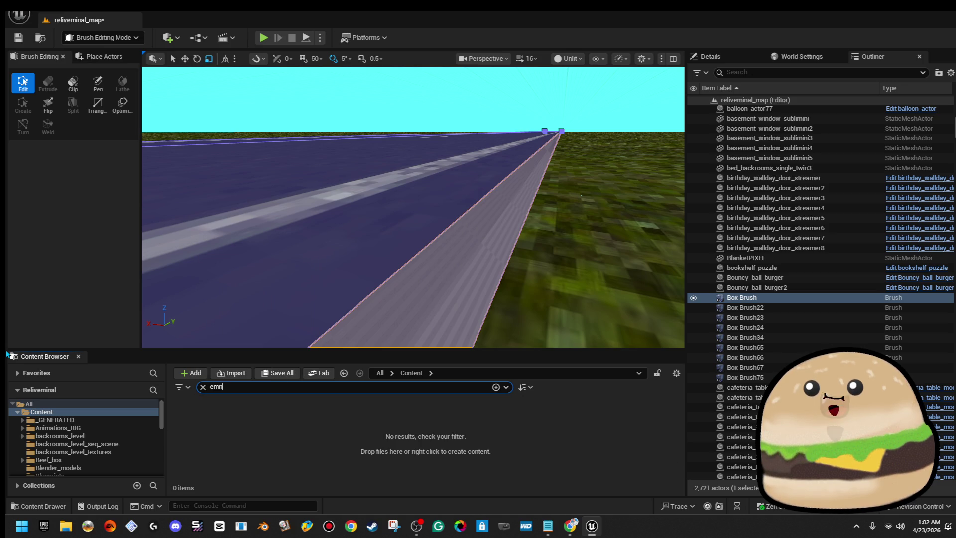
pyautogui.write('ty')
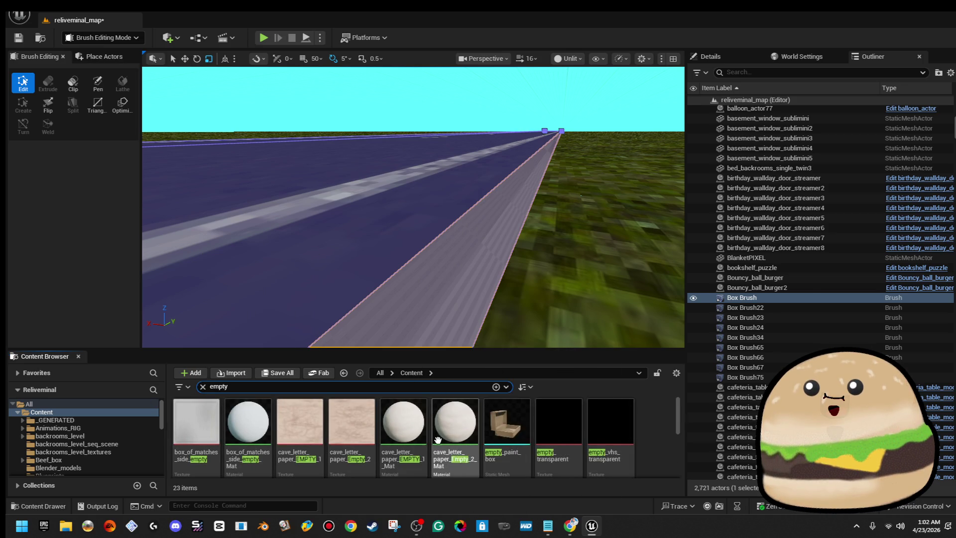
pyautogui.write(' road')
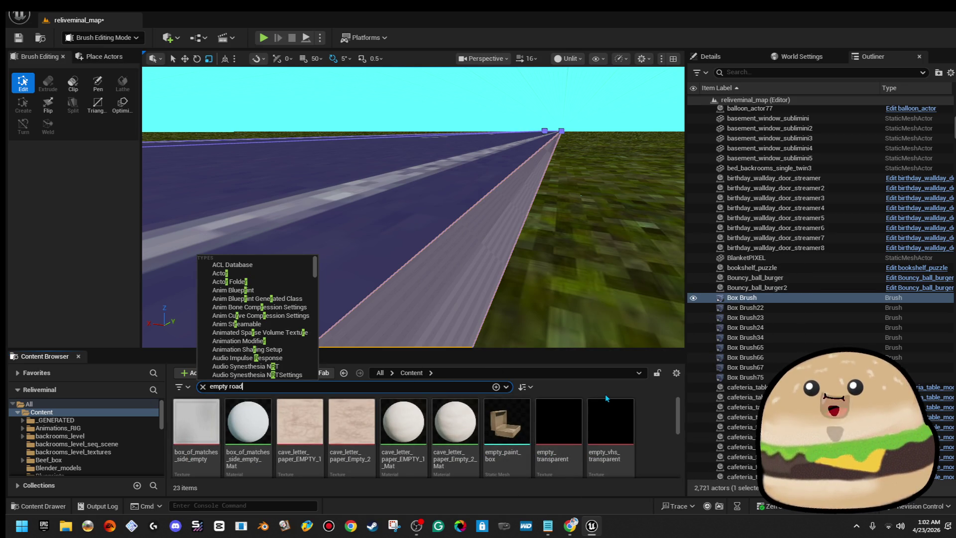
pyautogui.moveTo(225, 417)
pyautogui.mouseDown()
pyautogui.moveTo(508, 315)
pyautogui.moveTo(469, 292)
pyautogui.mouseUp()
pyautogui.press('s')
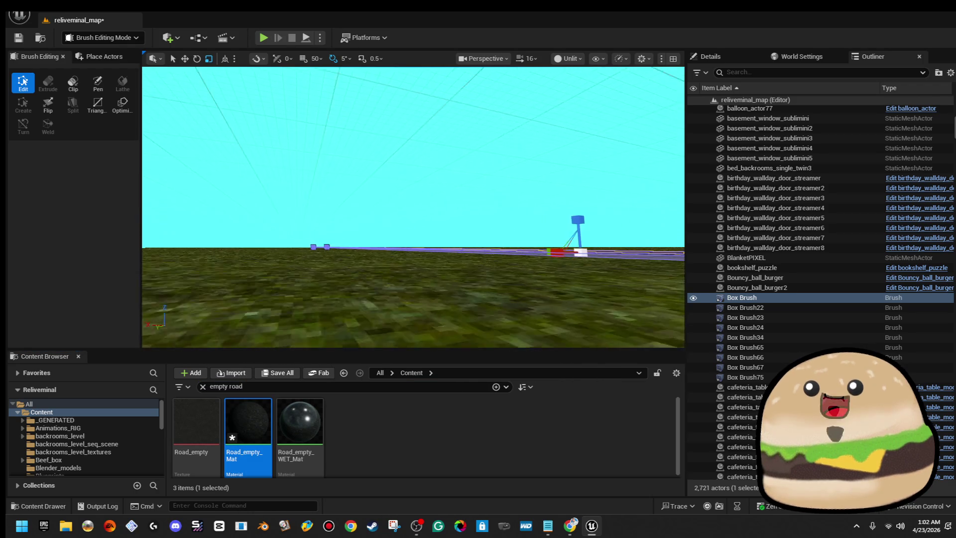
# - Drop Road_empty_Mat onto the road's top face and view the whole textured road
pyautogui.press('w')
pyautogui.moveTo(248, 421)
pyautogui.mouseDown()
pyautogui.moveTo(259, 434)
pyautogui.moveTo(420, 277)
pyautogui.mouseUp()
pyautogui.click(462, 239)
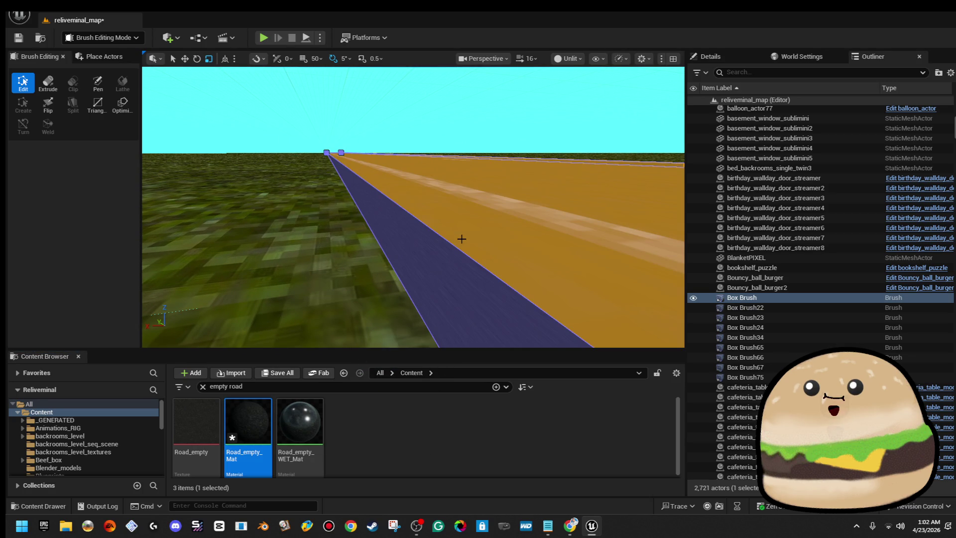
pyautogui.moveTo(467, 245); pyautogui.dragTo(468, 245)
pyautogui.press('e')
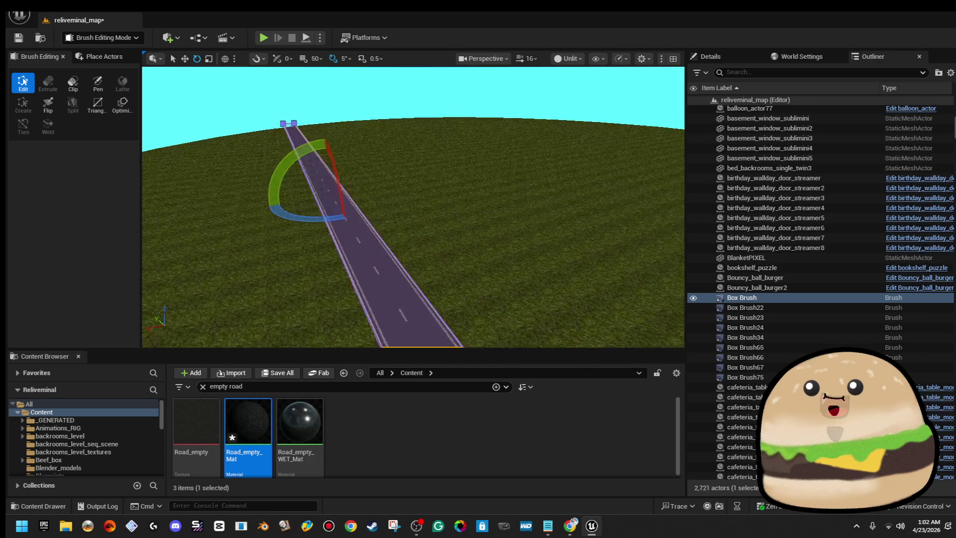
pyautogui.moveTo(413, 207)
pyautogui.mouseDown()
pyautogui.moveTo(413, 234)
pyautogui.moveTo(413, 224)
pyautogui.mouseUp()
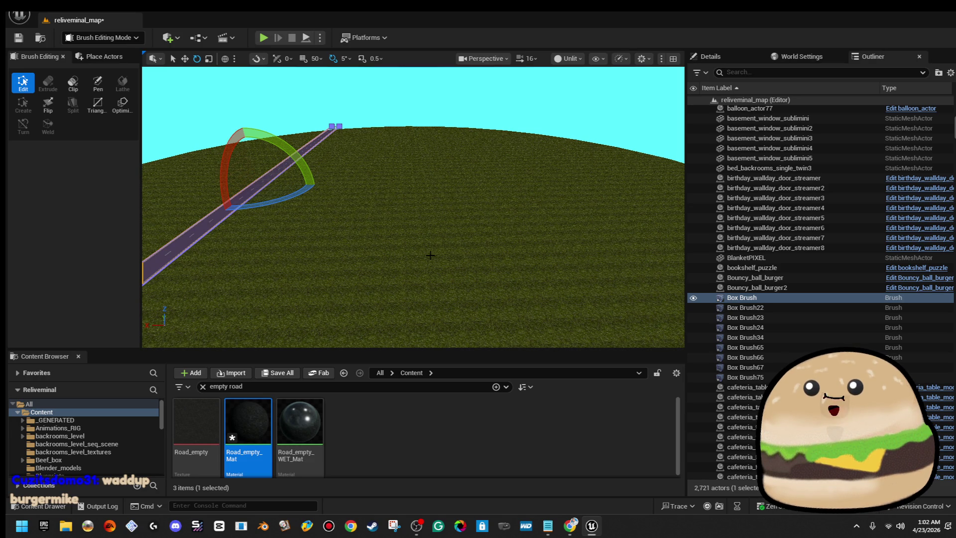
# - Delete the two extra road copies, leaving the single remaining road brush selected
pyautogui.moveTo(426, 243)
pyautogui.mouseDown()
pyautogui.moveTo(411, 205)
pyautogui.moveTo(411, 234)
pyautogui.moveTo(426, 244)
pyautogui.mouseUp()
pyautogui.moveTo(417, 188)
pyautogui.mouseDown()
pyautogui.moveTo(418, 204)
pyautogui.moveTo(418, 174)
pyautogui.mouseUp()
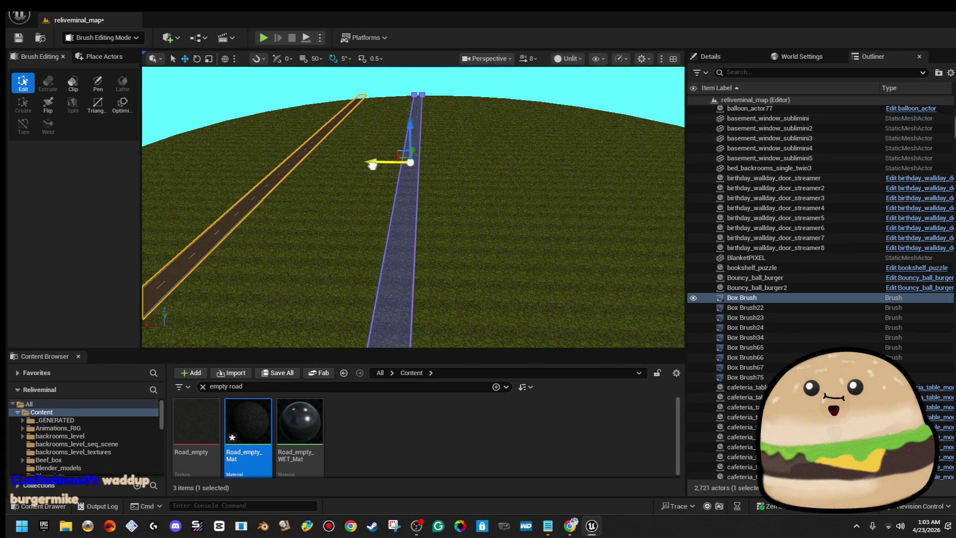
pyautogui.moveTo(394, 168)
pyautogui.mouseDown()
pyautogui.moveTo(403, 150)
pyautogui.moveTo(430, 144)
pyautogui.moveTo(420, 170)
pyautogui.mouseUp()
pyautogui.moveTo(408, 214)
pyautogui.mouseDown()
pyautogui.moveTo(408, 196)
pyautogui.moveTo(427, 184)
pyautogui.moveTo(210, 175)
pyautogui.mouseUp()
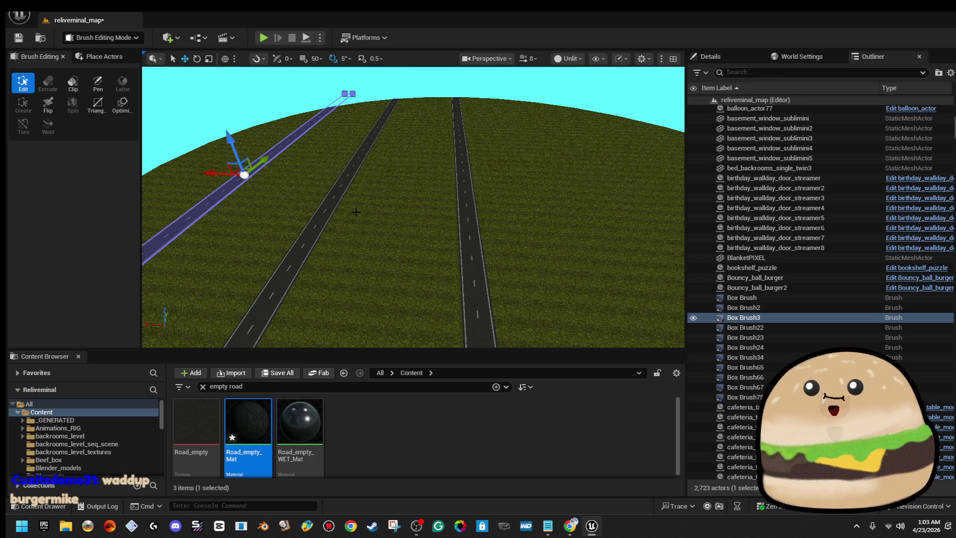
pyautogui.press('Delete')
pyautogui.click(333, 203)
pyautogui.press('Delete')
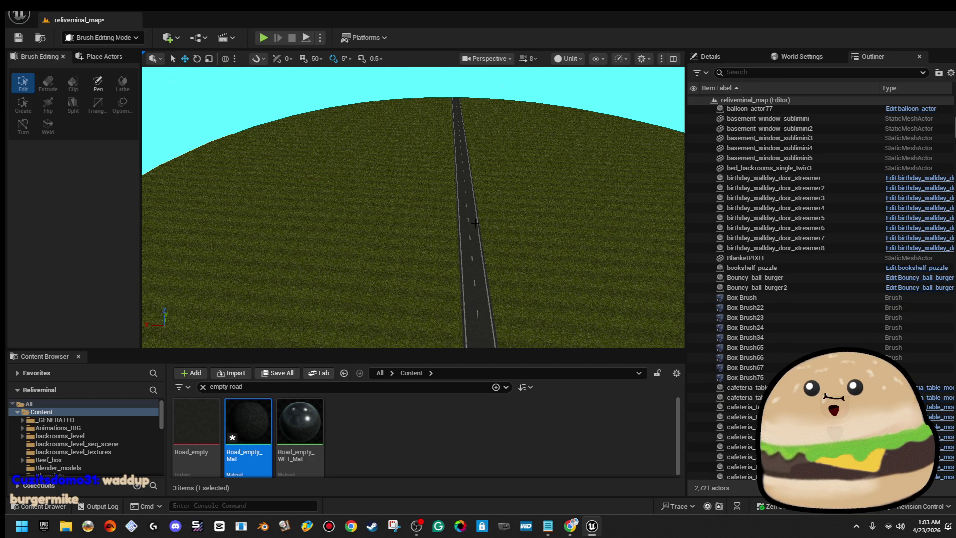
pyautogui.click(474, 223)
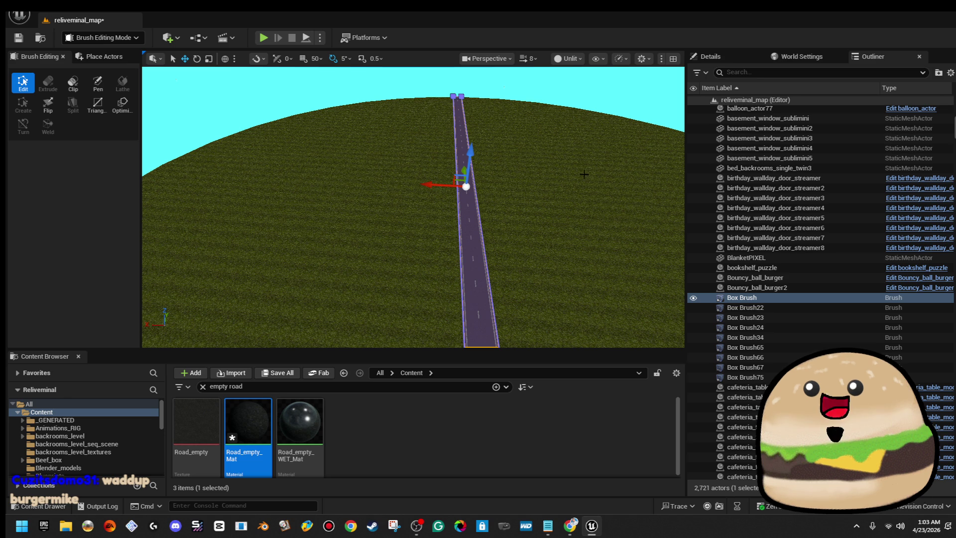
# - Convert the road brush into static mesh backrooms_road in the Reliveminal folder
pyautogui.click(710, 56)
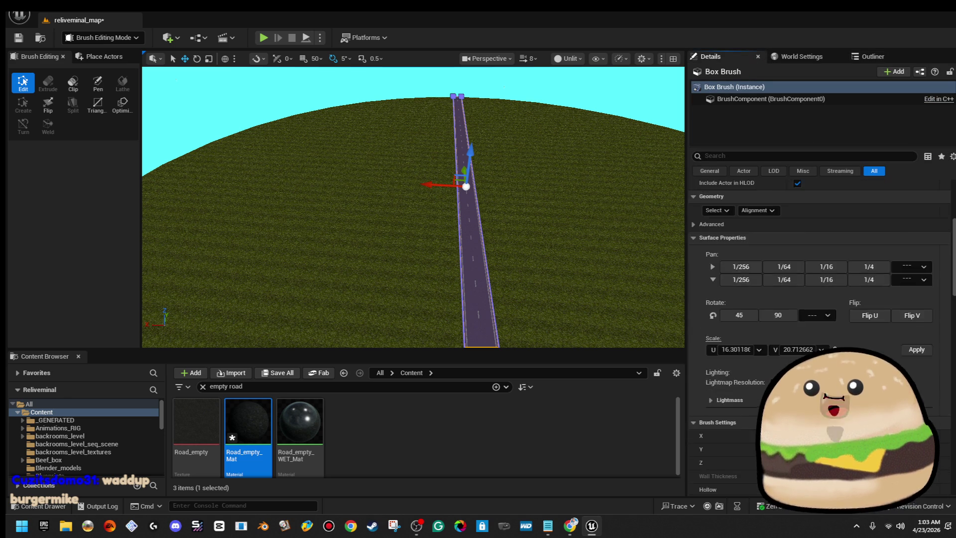
pyautogui.scroll(-5, 822, 299)
pyautogui.click(879, 414)
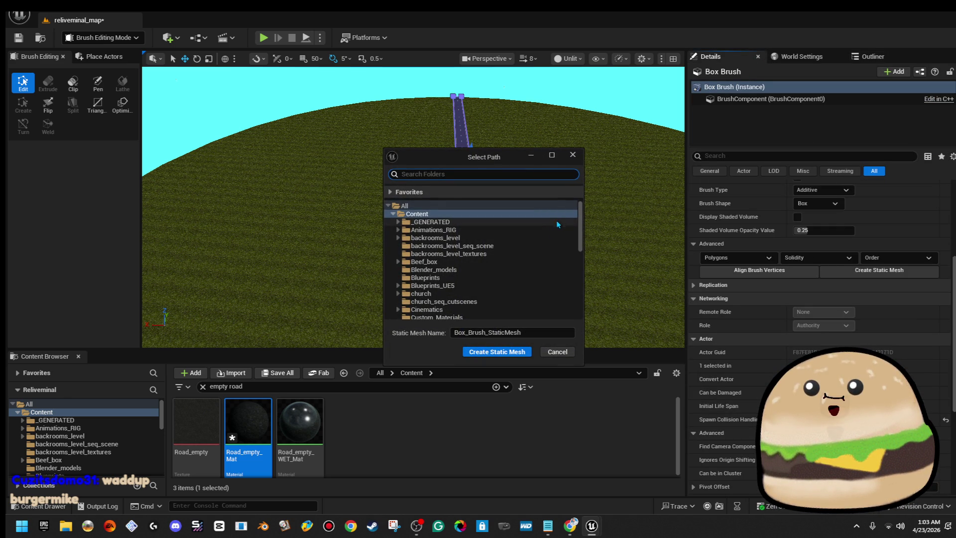
pyautogui.scroll(-5, 473, 274)
pyautogui.scroll(-5, 473, 275)
pyautogui.scroll(3, 475, 269)
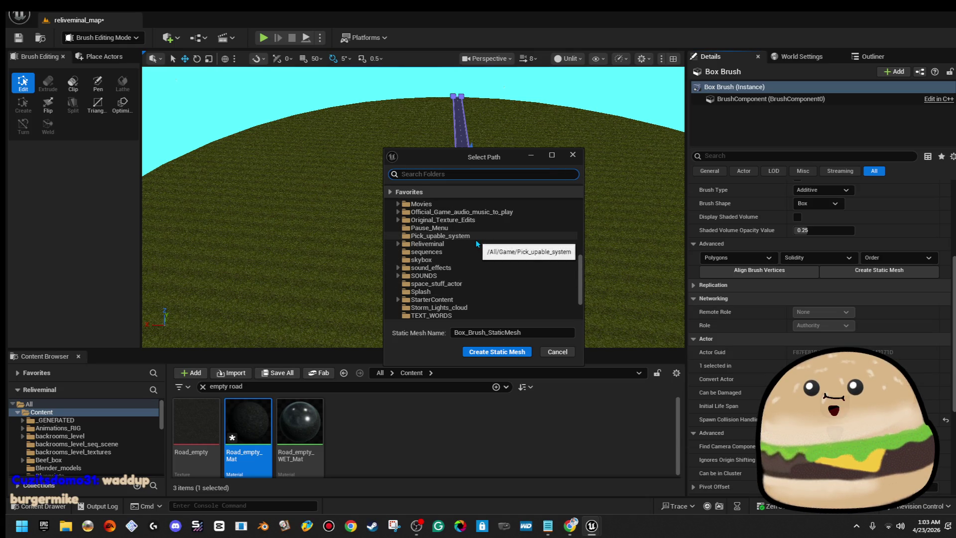
pyautogui.click(519, 332)
pyautogui.write('backroo')
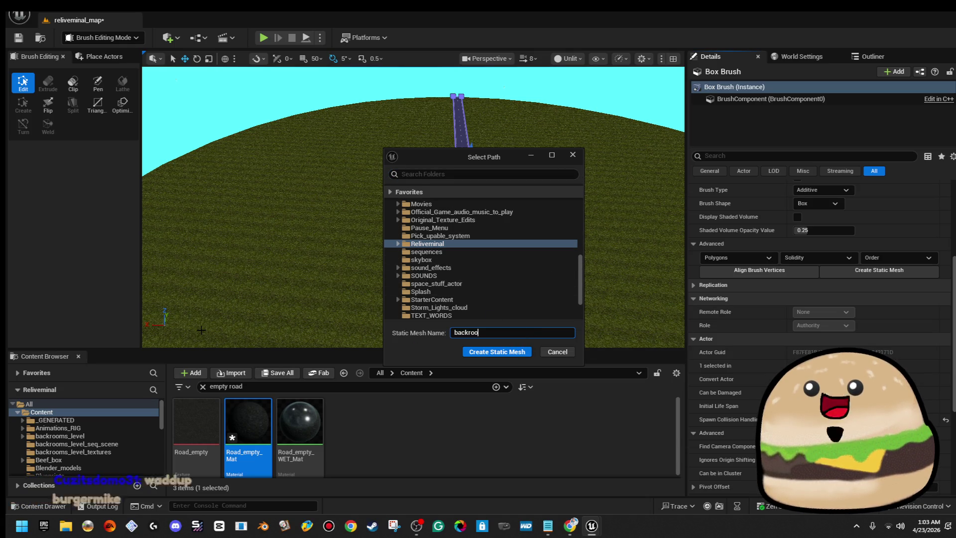
pyautogui.write('ms_road')
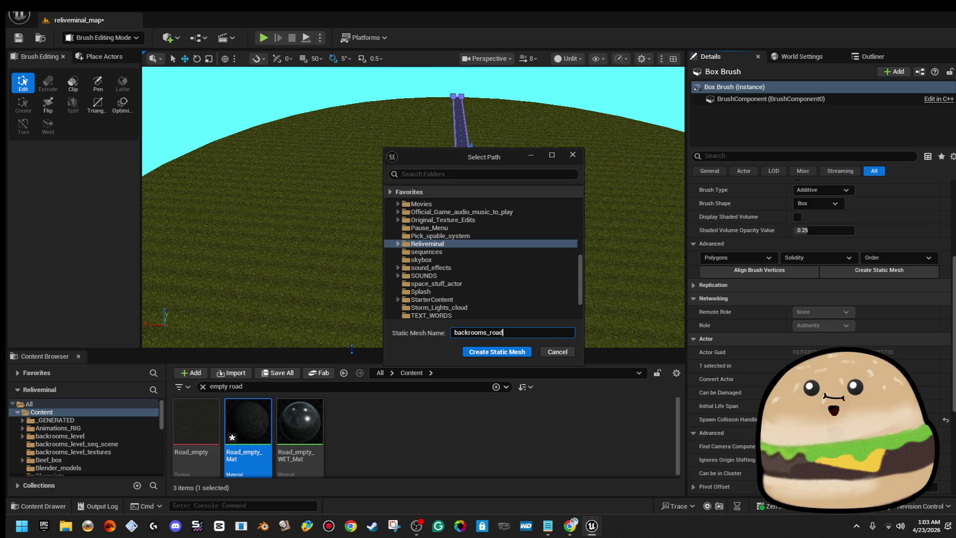
pyautogui.click(498, 352)
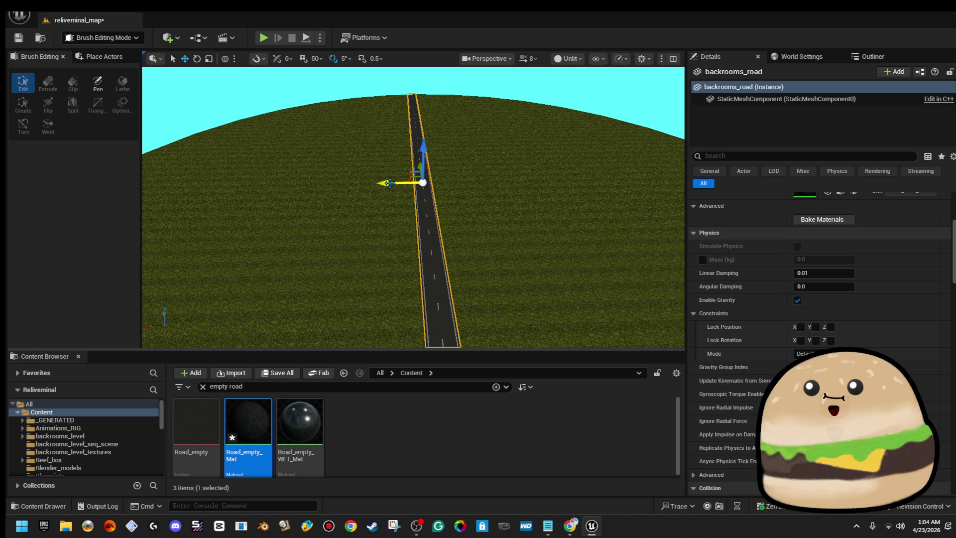
pyautogui.rightClick(433, 251)
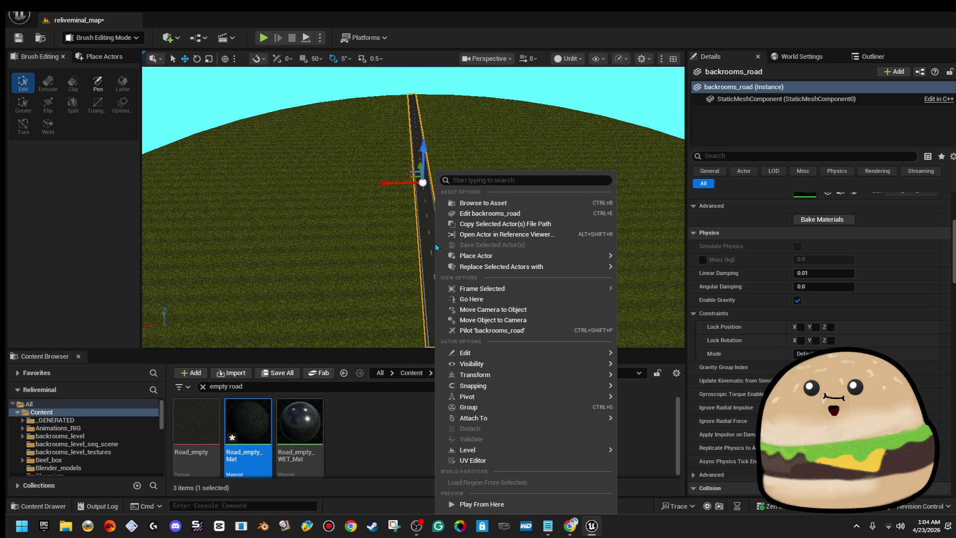
pyautogui.click(522, 215)
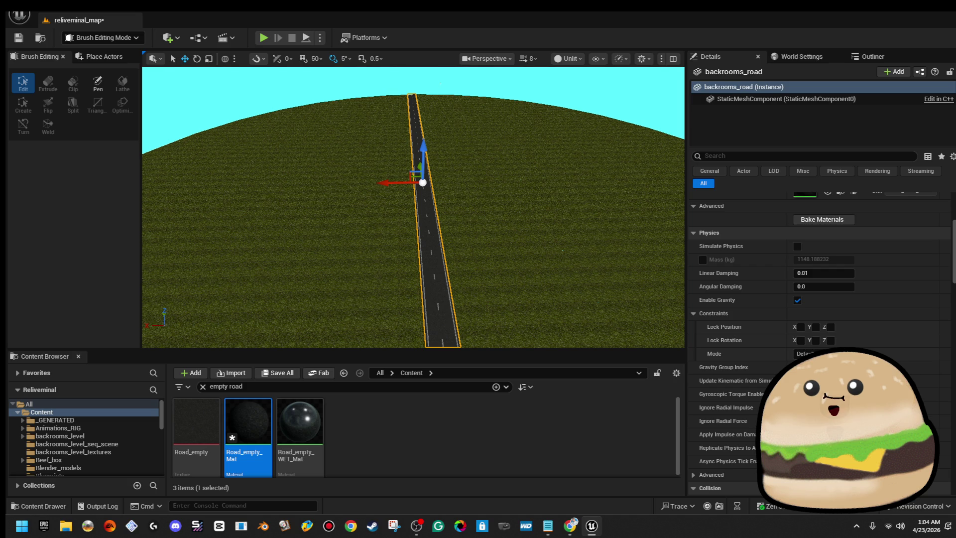
pyautogui.rightClick(453, 182)
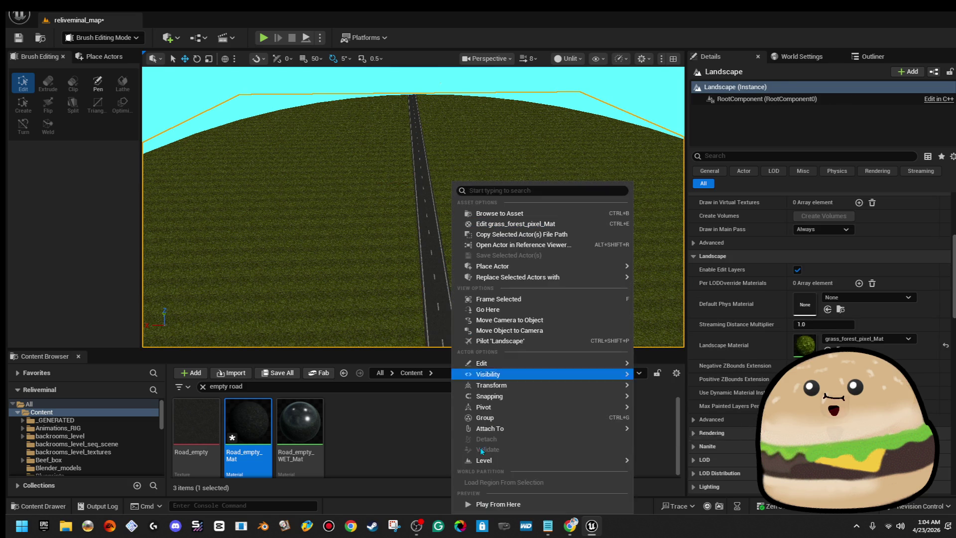
pyautogui.click(494, 509)
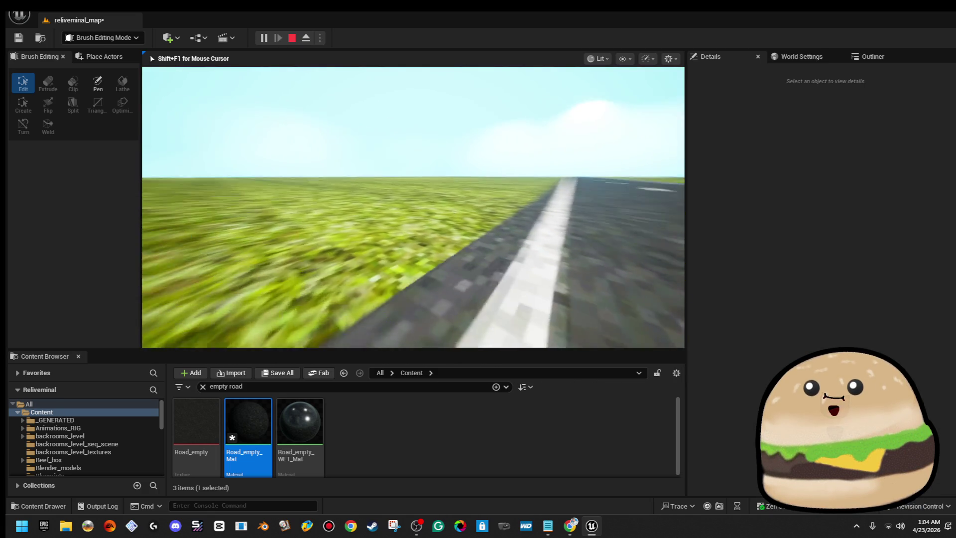
pyautogui.press('Escape')
pyautogui.rightClick(401, 133)
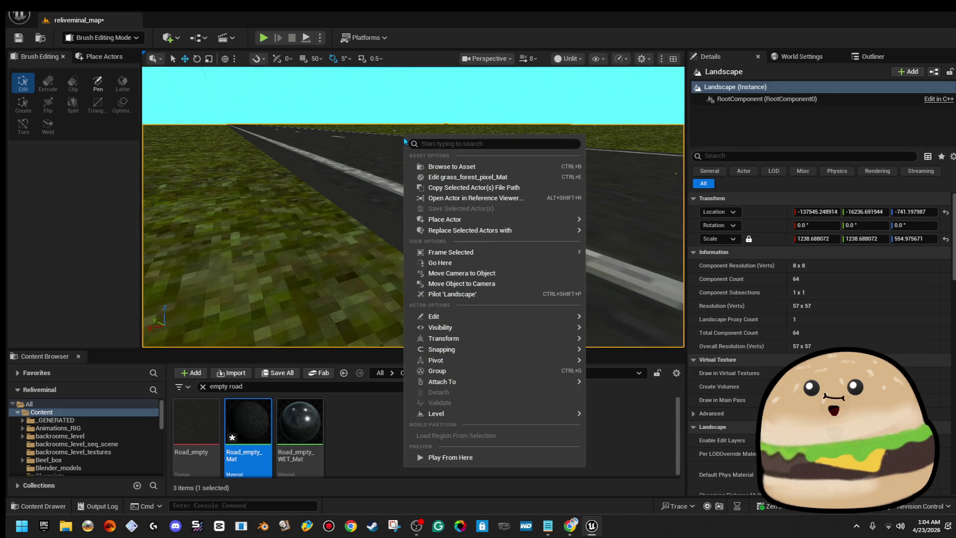
pyautogui.click(469, 183)
pyautogui.rightClick(468, 179)
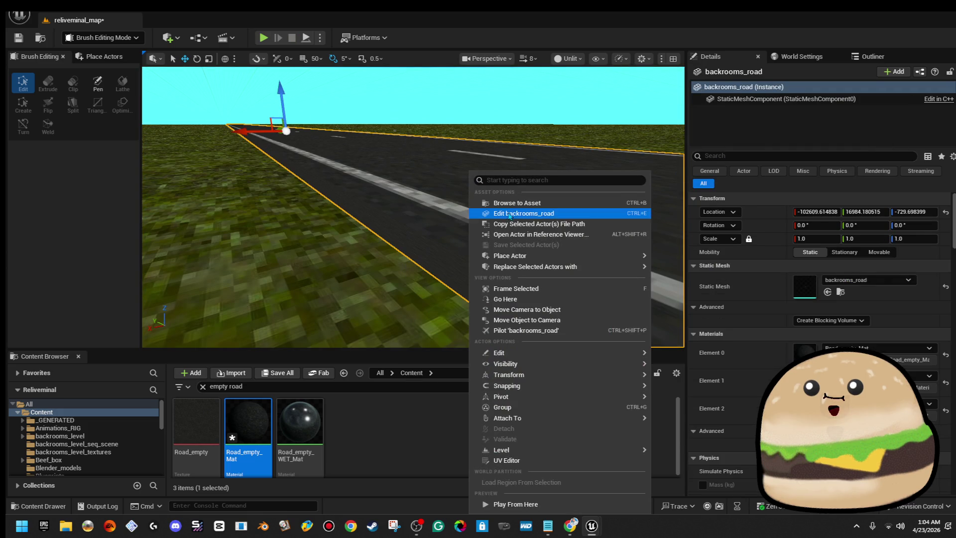
pyautogui.click(557, 223)
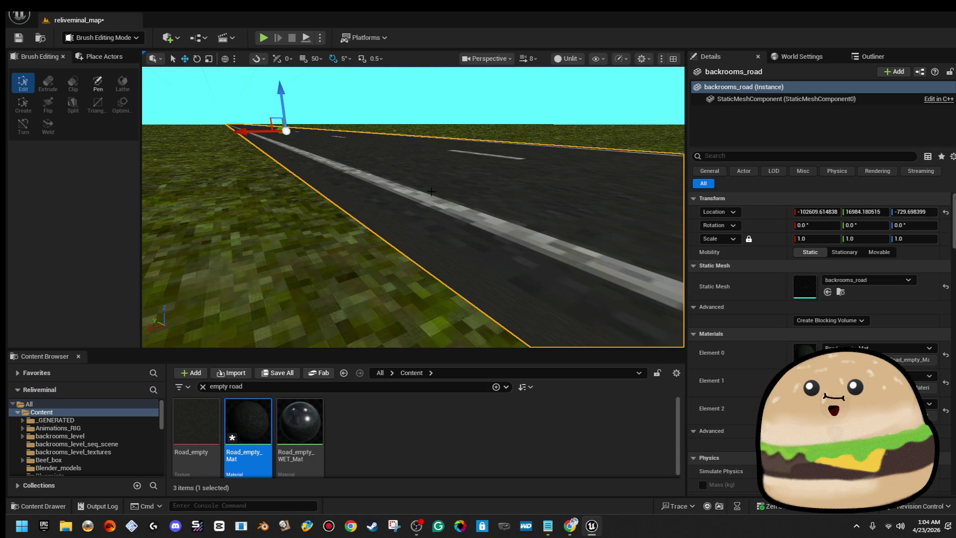
pyautogui.scroll(-5, 458, 206)
pyautogui.rightClick(356, 182)
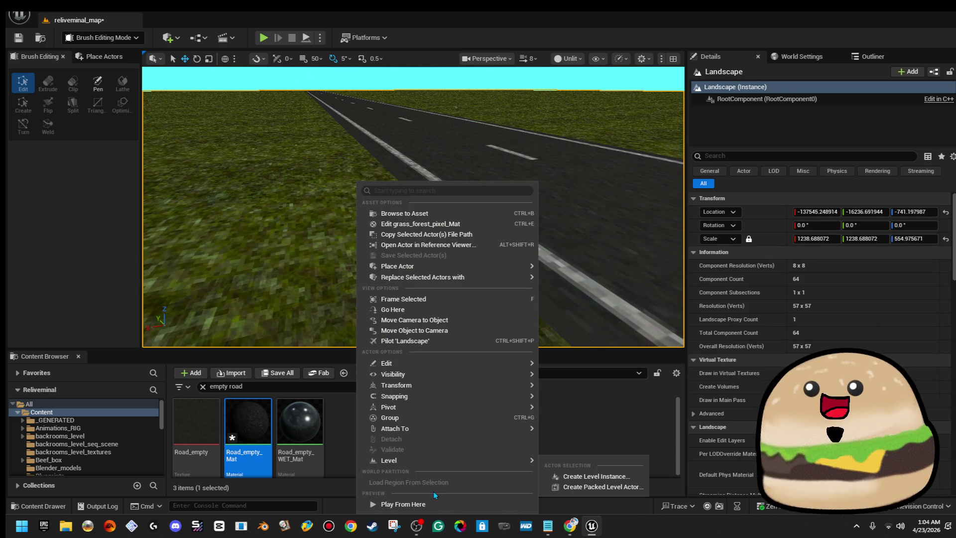
pyautogui.click(428, 504)
pyautogui.press('w')
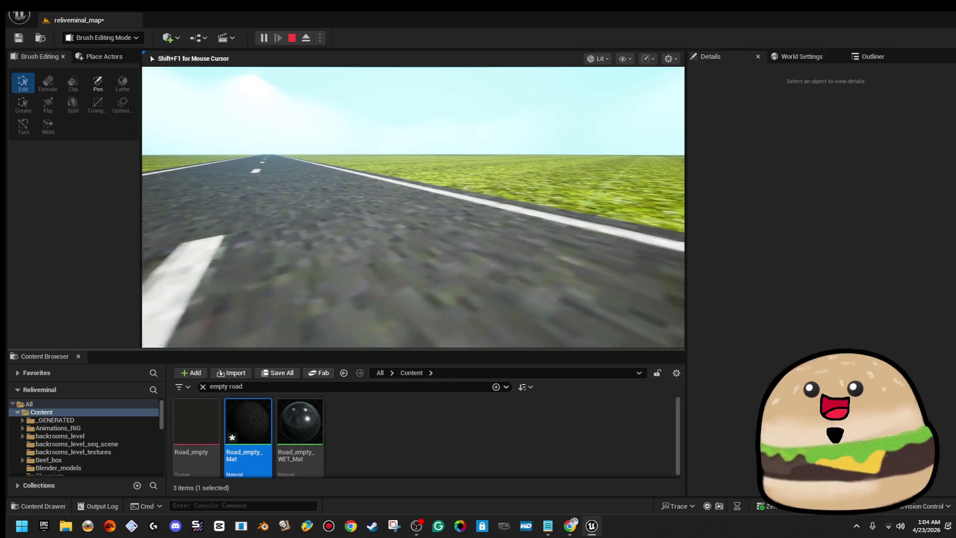
pyautogui.press('w')
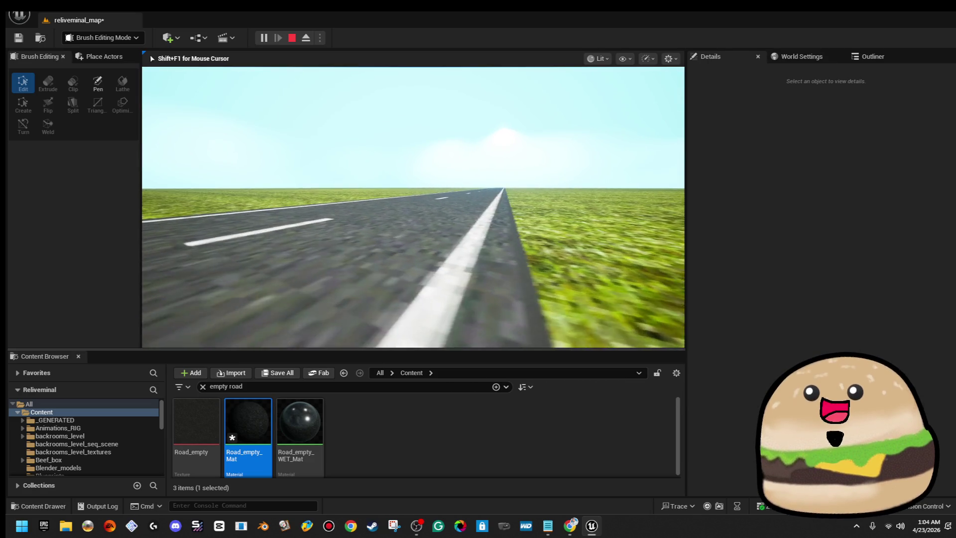
pyautogui.press('Escape')
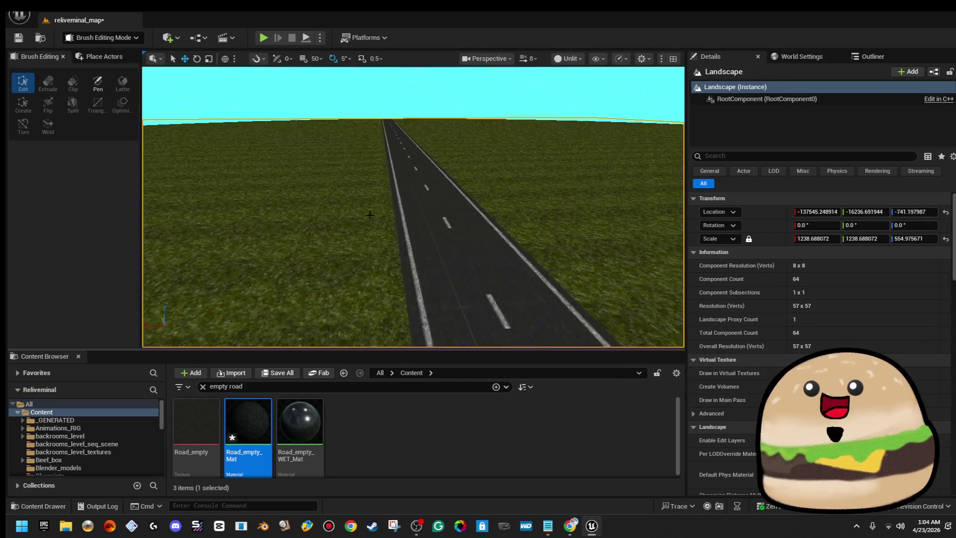
pyautogui.click(428, 224)
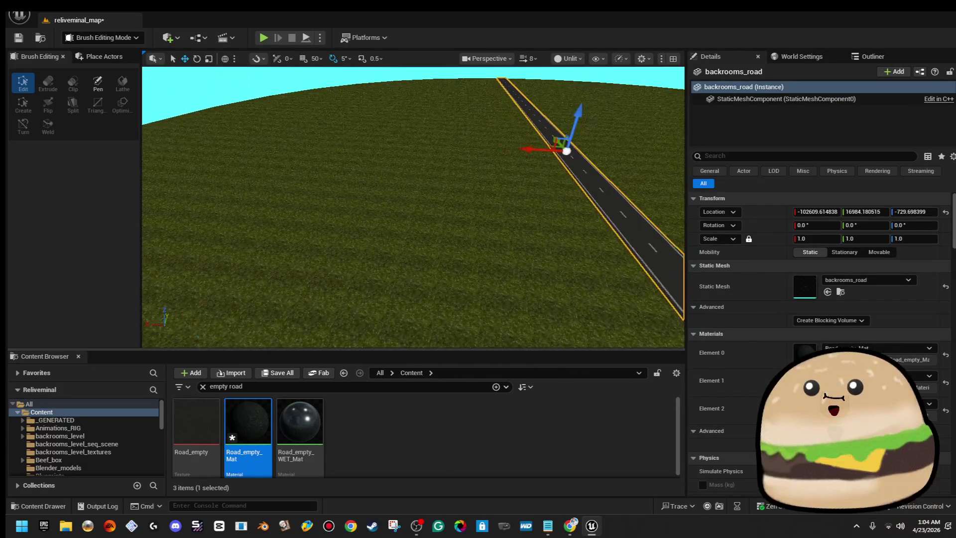
# - Alt-drag the road sideways to create parallel copies backrooms_road2 and backrooms_road3
pyautogui.moveTo(538, 157)
pyautogui.mouseDown()
pyautogui.moveTo(300, 131)
pyautogui.moveTo(320, 145)
pyautogui.mouseUp()
pyautogui.moveTo(620, 193); pyautogui.dragTo(616, 179)
pyautogui.moveTo(230, 154)
pyautogui.mouseDown()
pyautogui.moveTo(478, 185)
pyautogui.moveTo(593, 179)
pyautogui.moveTo(583, 144)
pyautogui.moveTo(562, 171)
pyautogui.moveTo(483, 151)
pyautogui.mouseUp()
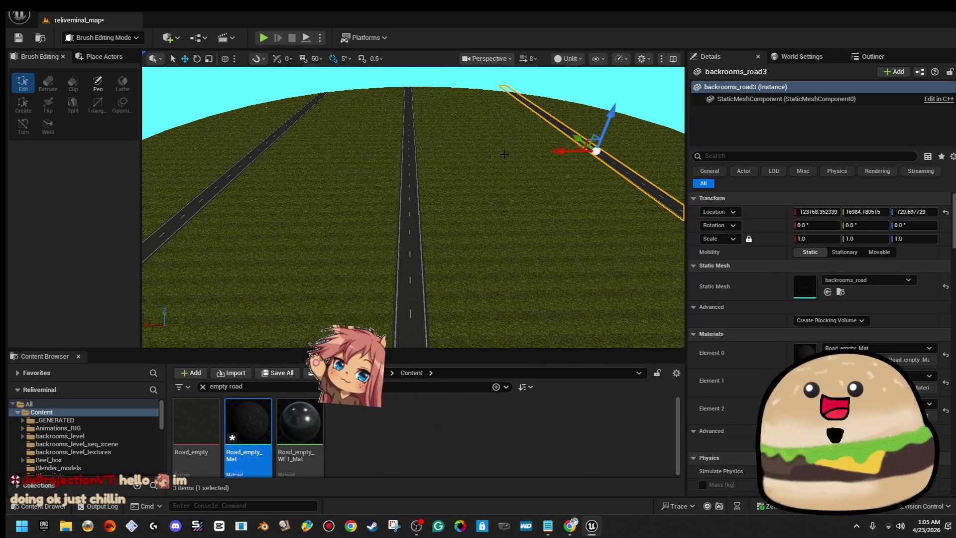
pyautogui.scroll(-10, 504, 154)
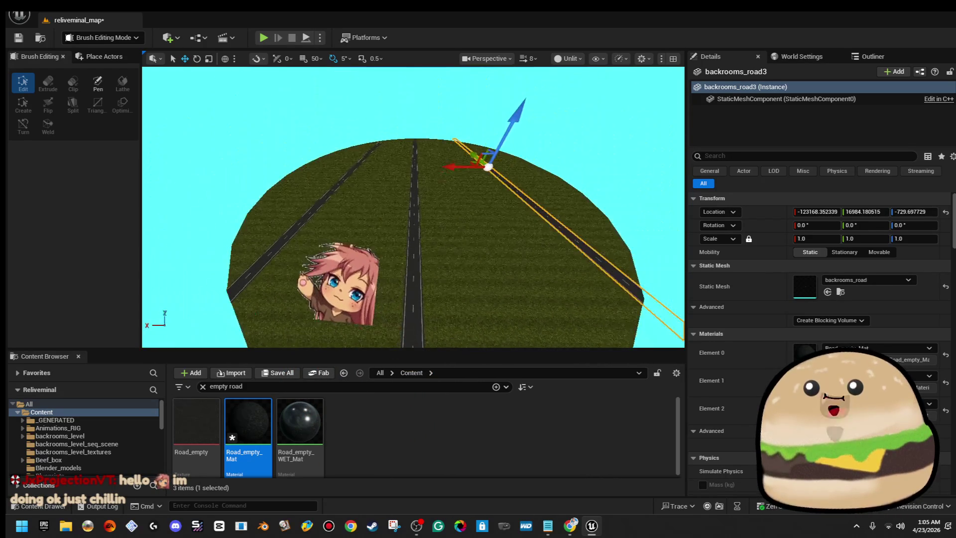
pyautogui.scroll(10, 471, 178)
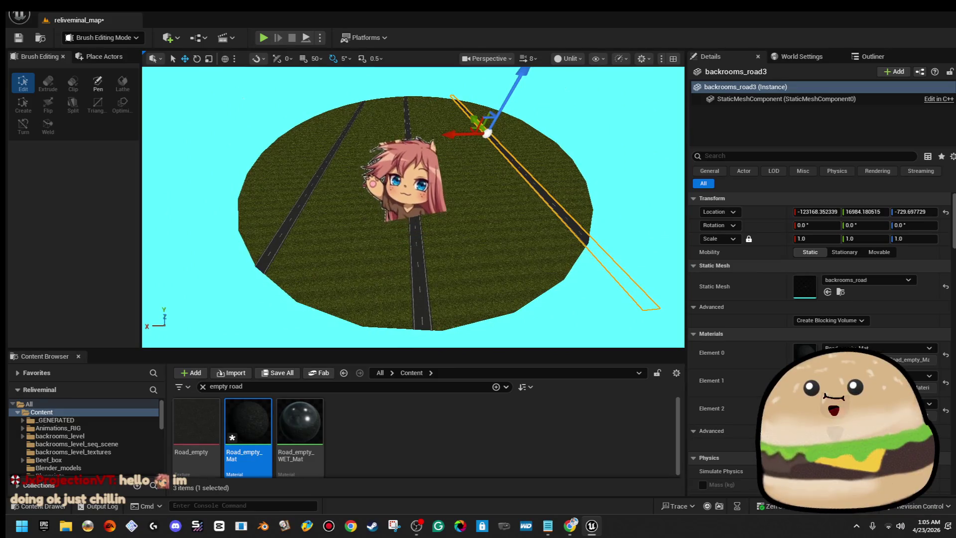
# - Select all three roads: central, left and right
pyautogui.click(419, 228)
pyautogui.press('f')
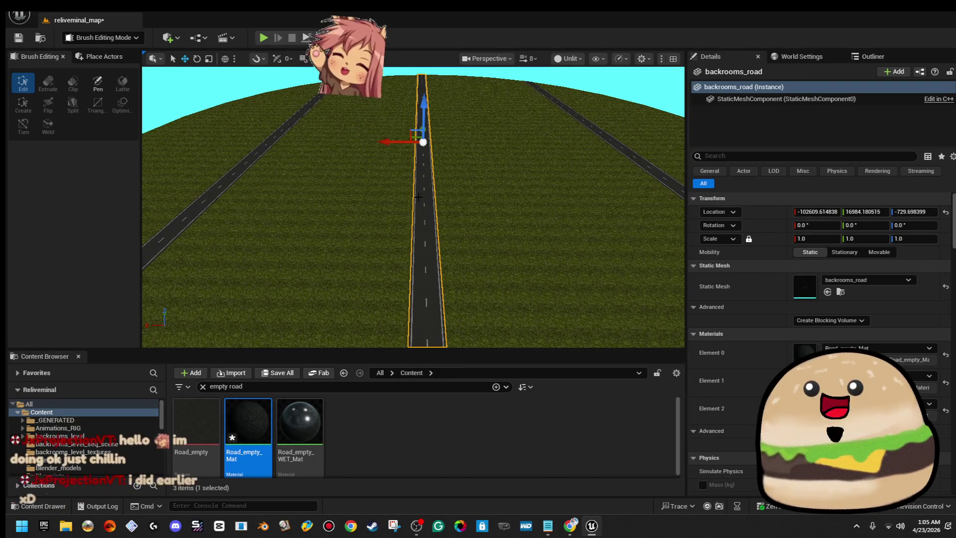
pyautogui.click(238, 174)
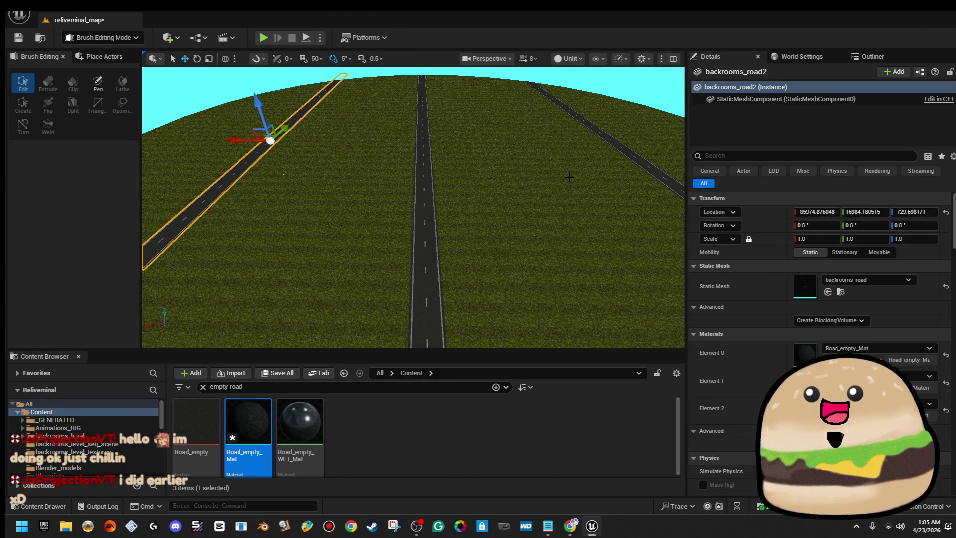
pyautogui.keyDown('ctrl'); pyautogui.click(616, 145); pyautogui.keyUp('ctrl')
pyautogui.keyDown('ctrl'); pyautogui.click(419, 182); pyautogui.keyUp('ctrl')
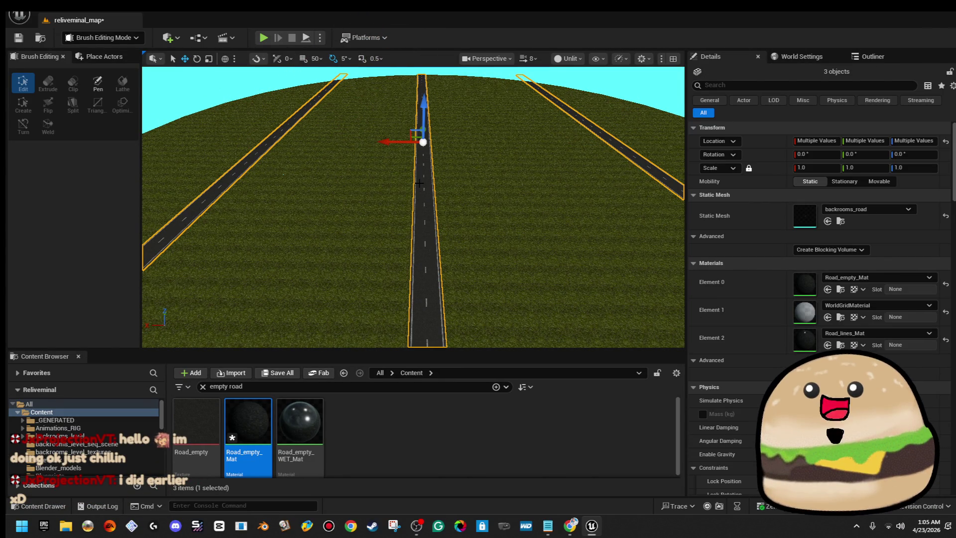
pyautogui.scroll(-2, 420, 182)
# - Rotate the three roads about 90° on Z and lower them slightly to sit flush
pyautogui.press('e')
pyautogui.moveTo(374, 190)
pyautogui.mouseDown()
pyautogui.moveTo(389, 190)
pyautogui.moveTo(398, 206)
pyautogui.moveTo(368, 209)
pyautogui.moveTo(401, 198)
pyautogui.moveTo(383, 199)
pyautogui.moveTo(376, 186)
pyautogui.mouseUp()
pyautogui.press('w')
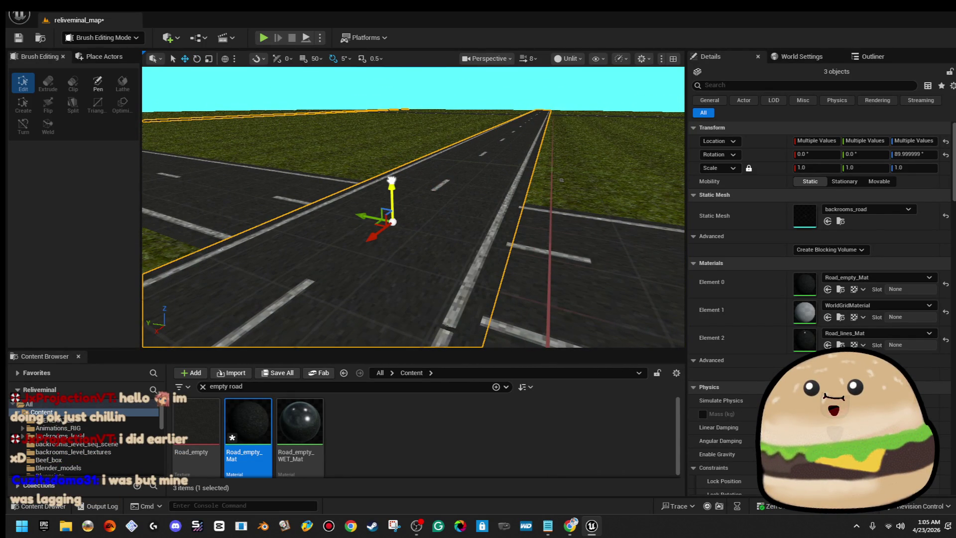
pyautogui.moveTo(392, 180); pyautogui.dragTo(392, 181)
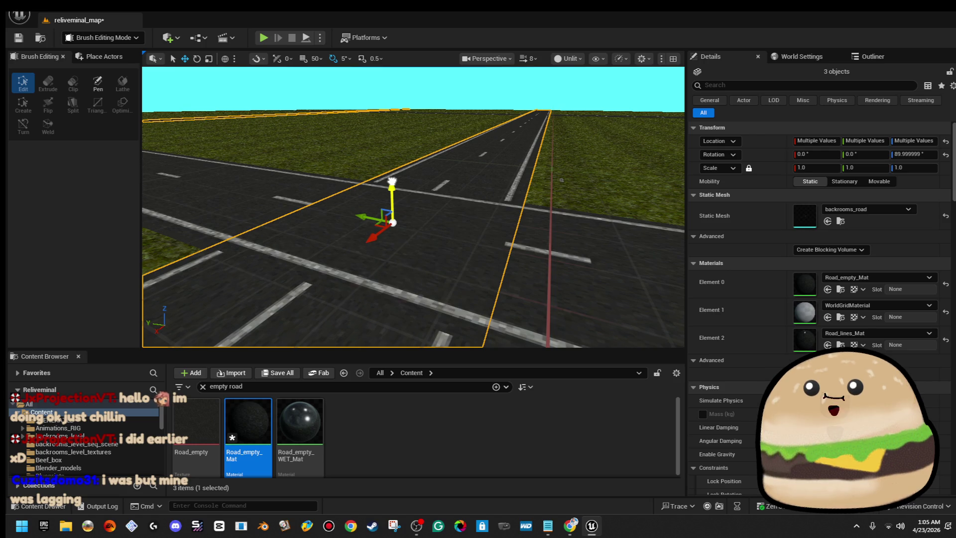
# - Test-play from the road, stop, deselect it and view the crossing from a new angle
pyautogui.rightClick(476, 173)
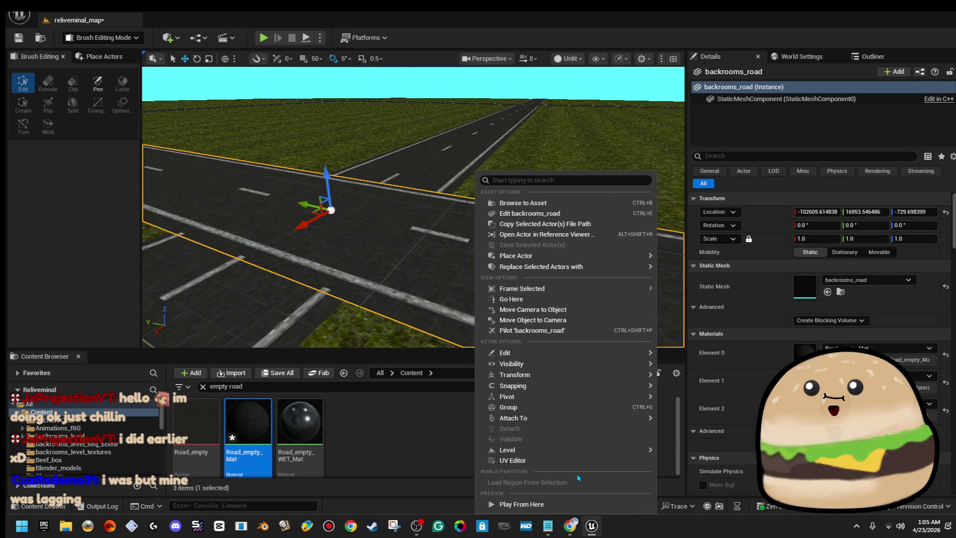
pyautogui.click(521, 505)
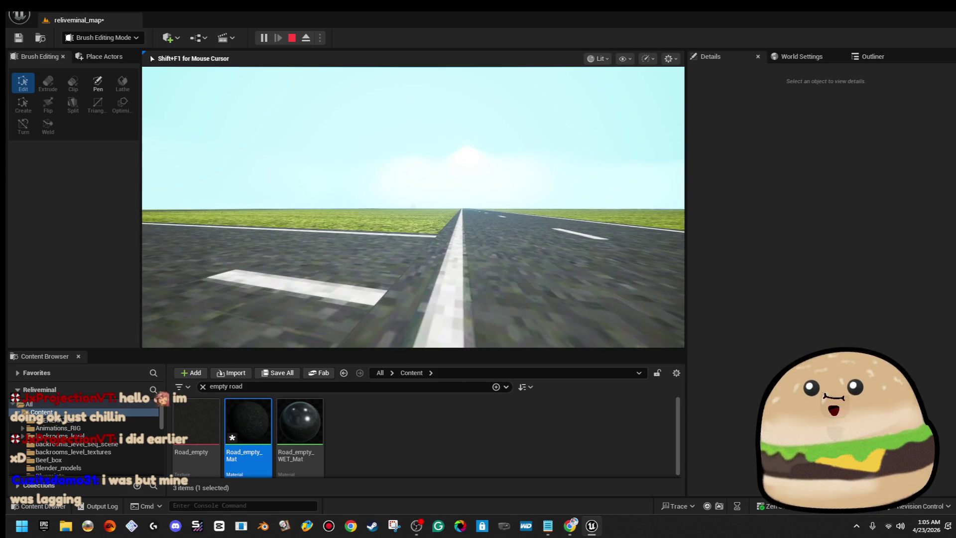
pyautogui.press('Escape')
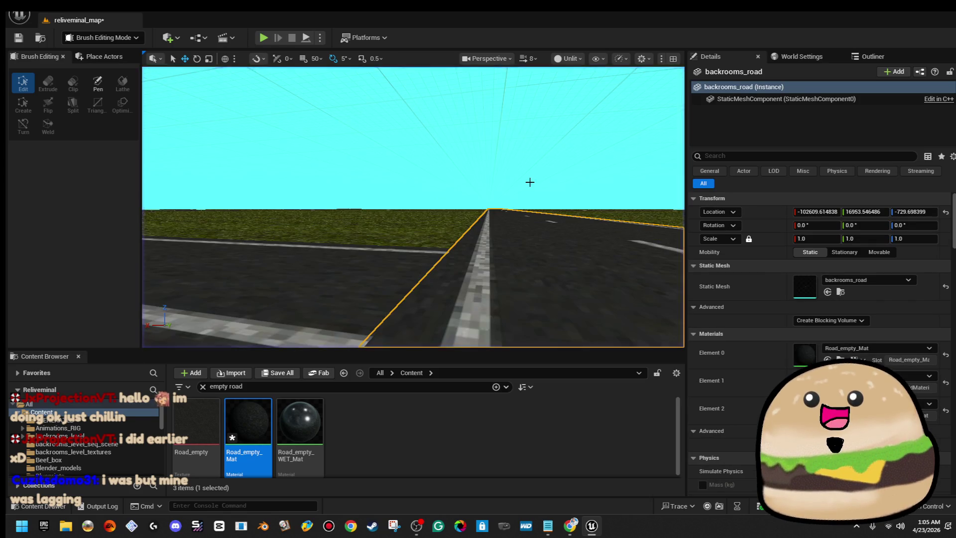
pyautogui.scroll(-10, 443, 129)
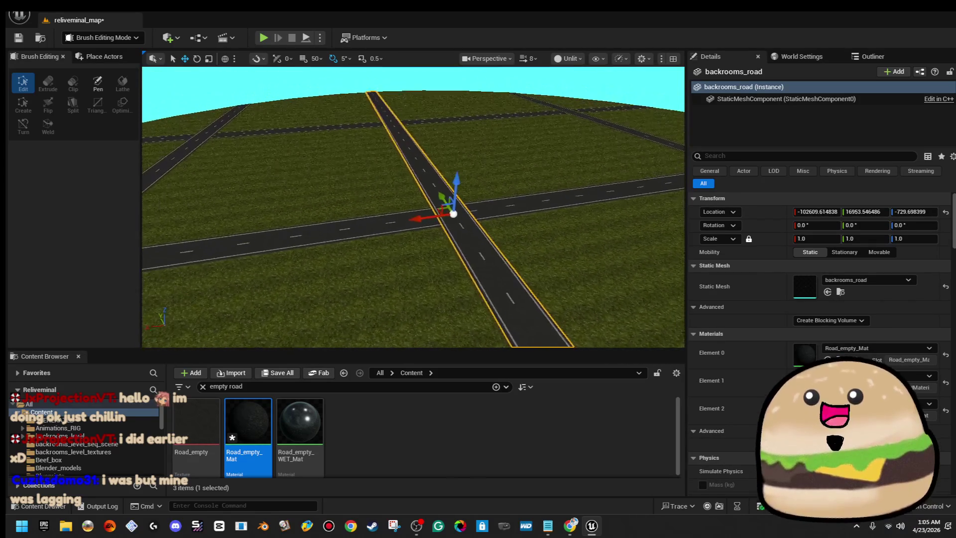
pyautogui.press('Escape')
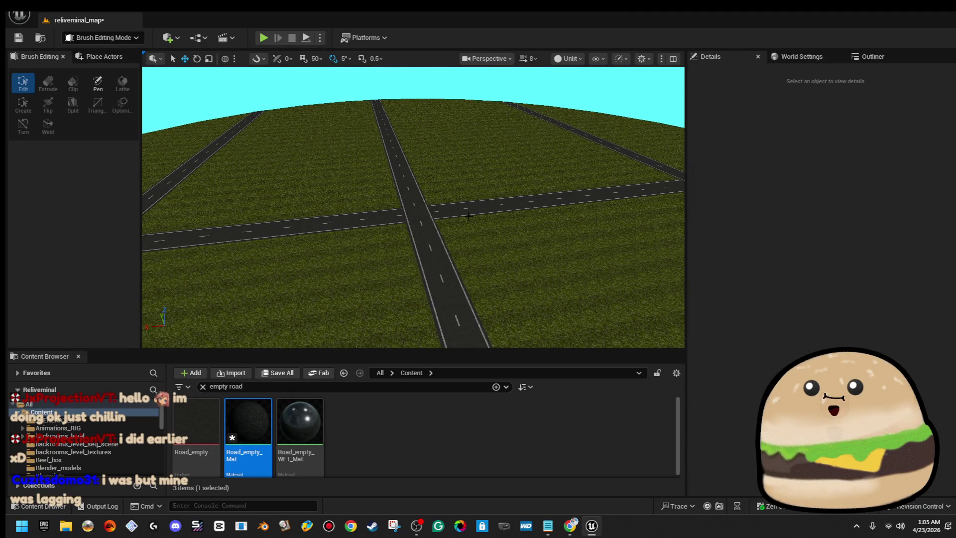
pyautogui.moveTo(470, 213)
pyautogui.mouseDown()
pyautogui.moveTo(497, 215)
pyautogui.moveTo(399, 206)
pyautogui.mouseUp()
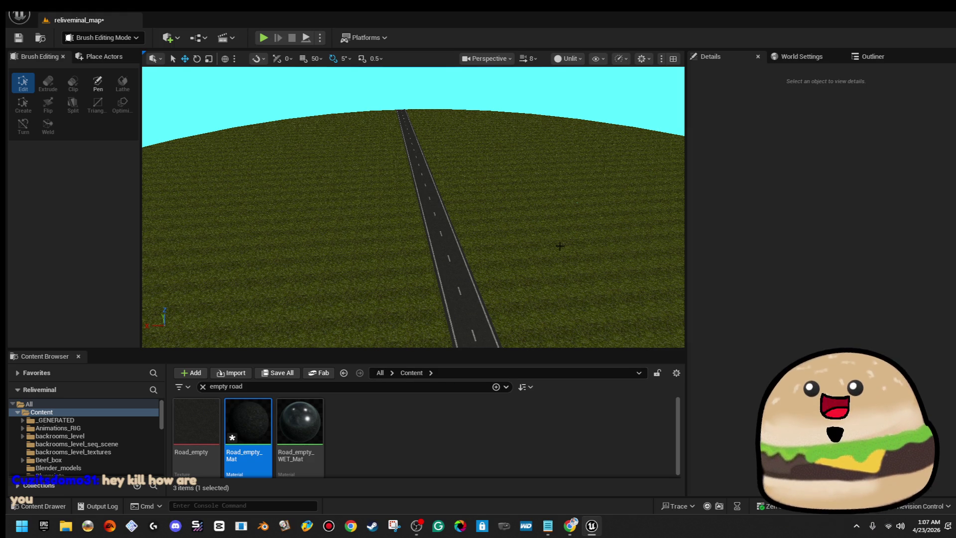
# - Alt-drag backrooms_road to the left to create a parallel copy, backrooms_road2
pyautogui.click(404, 164)
pyautogui.press('f')
pyautogui.moveTo(409, 175); pyautogui.dragTo(269, 181)
# - Open World Settings, fly to the yellow house and drop it onto the grass with End
pyautogui.press('f')
pyautogui.click(801, 57)
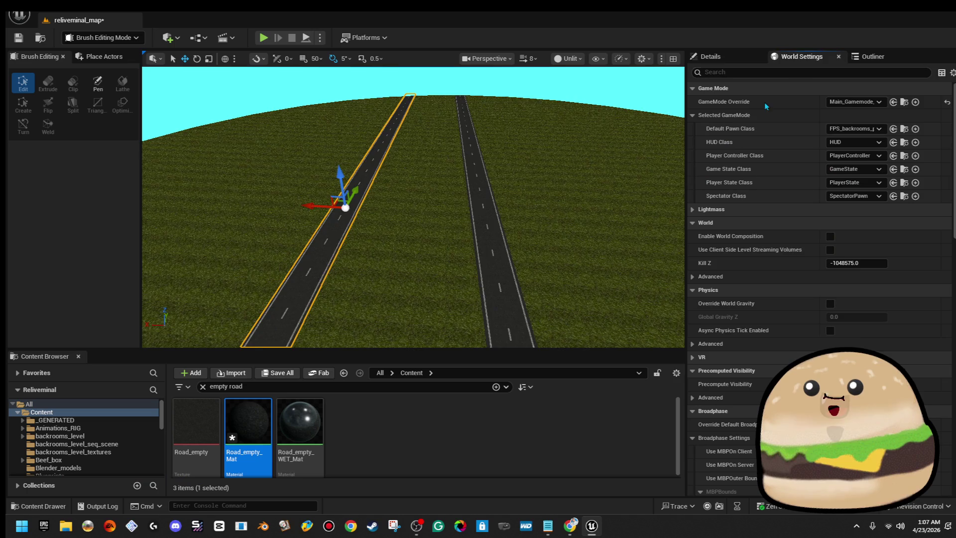
pyautogui.scroll(-10, 491, 152)
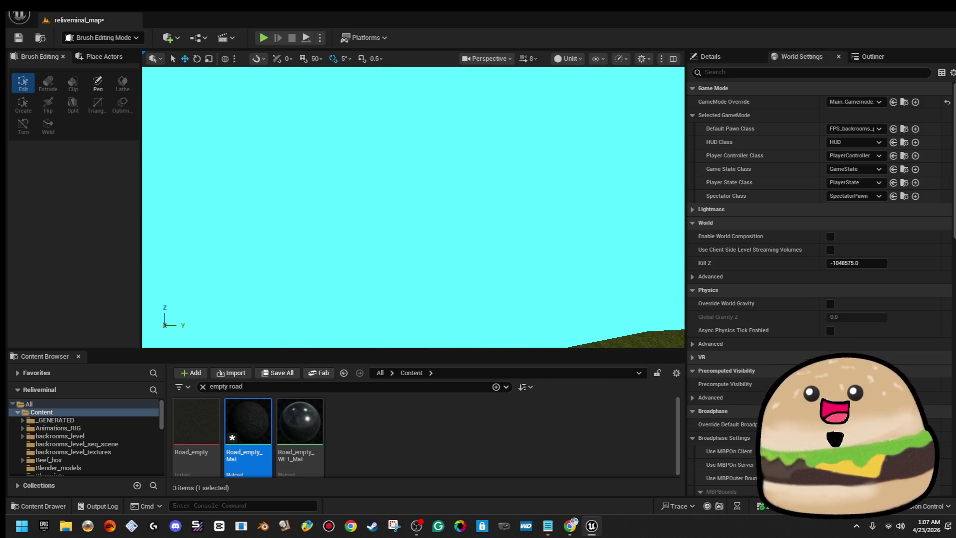
pyautogui.moveTo(389, 194); pyautogui.dragTo(398, 170)
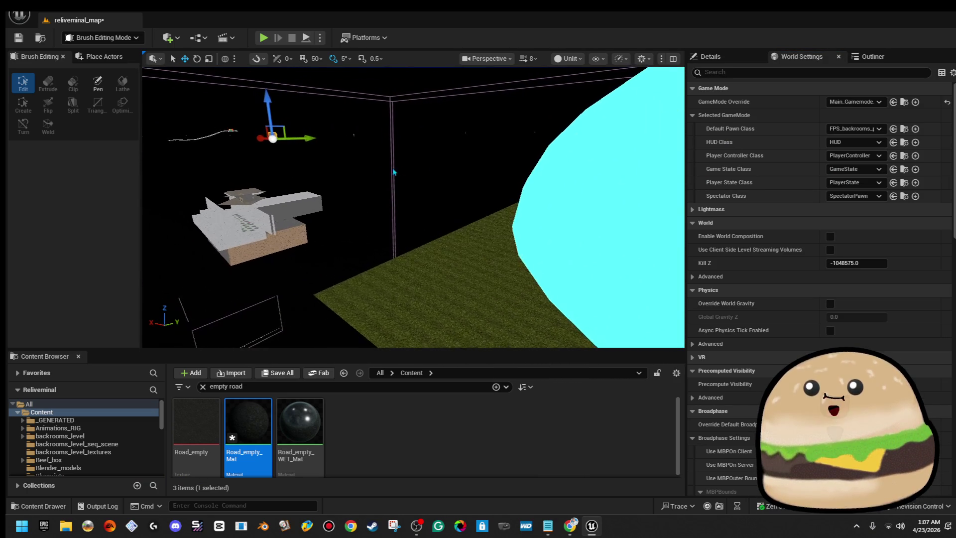
pyautogui.moveTo(540, 182)
pyautogui.mouseDown()
pyautogui.moveTo(561, 180)
pyautogui.moveTo(568, 189)
pyautogui.moveTo(543, 183)
pyautogui.mouseUp()
pyautogui.press('End')
# - Rotate the house about -10° so it sits turned between the roads
pyautogui.moveTo(310, 240); pyautogui.dragTo(309, 240)
pyautogui.moveTo(474, 233); pyautogui.dragTo(481, 253)
pyautogui.press('e')
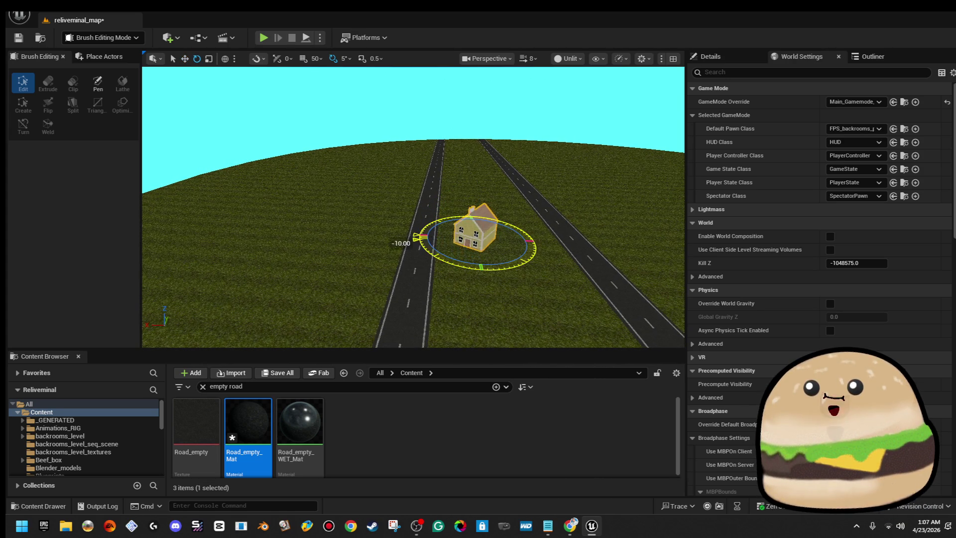
pyautogui.moveTo(463, 255); pyautogui.dragTo(466, 257)
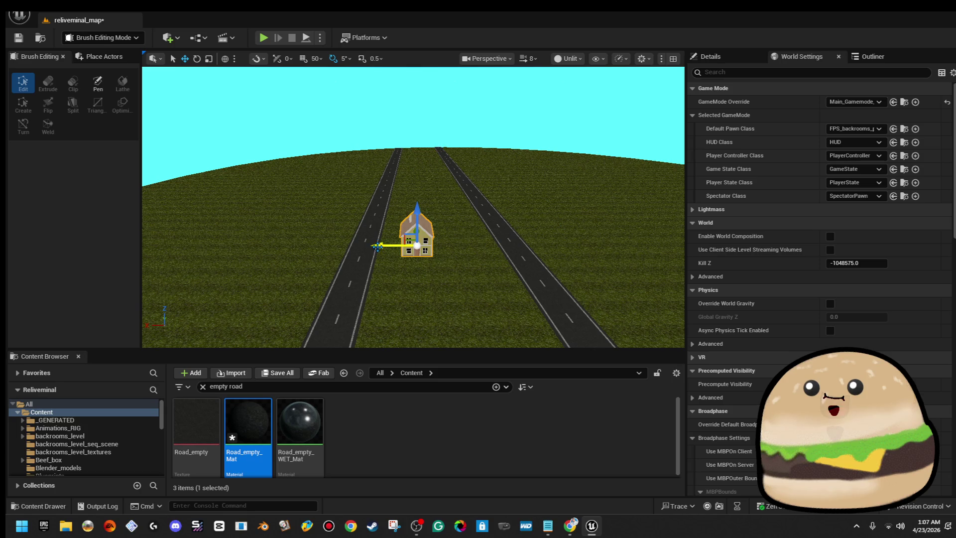
pyautogui.moveTo(401, 247); pyautogui.dragTo(418, 262)
pyautogui.rightClick(443, 174)
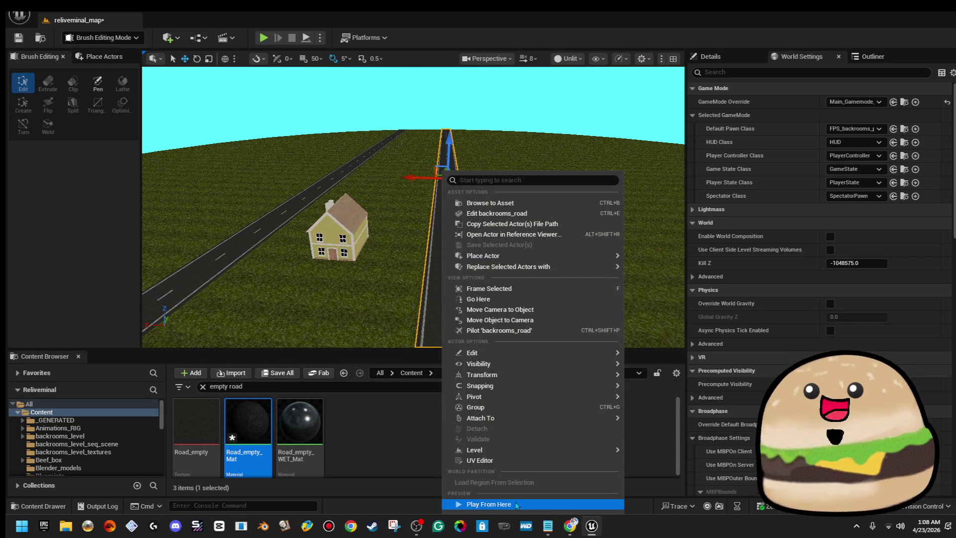
# - Playtest from the road, walking up to the house's front door, then exit
pyautogui.click(516, 504)
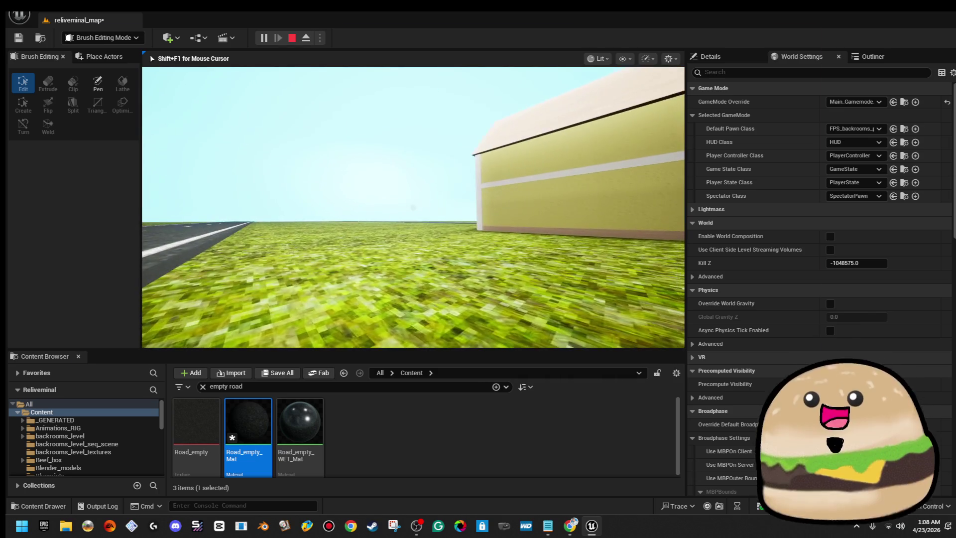
pyautogui.press('F11')
pyautogui.press('w')
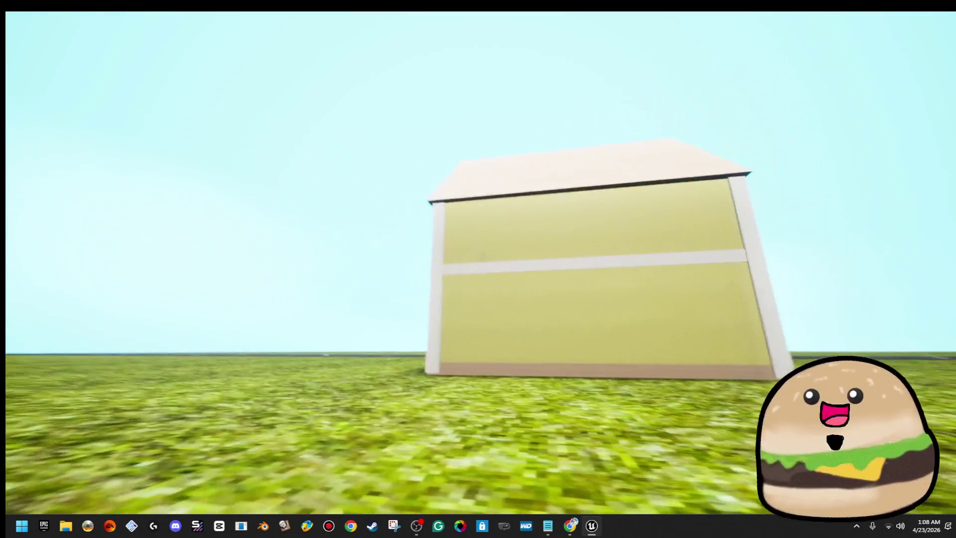
pyautogui.press('w')
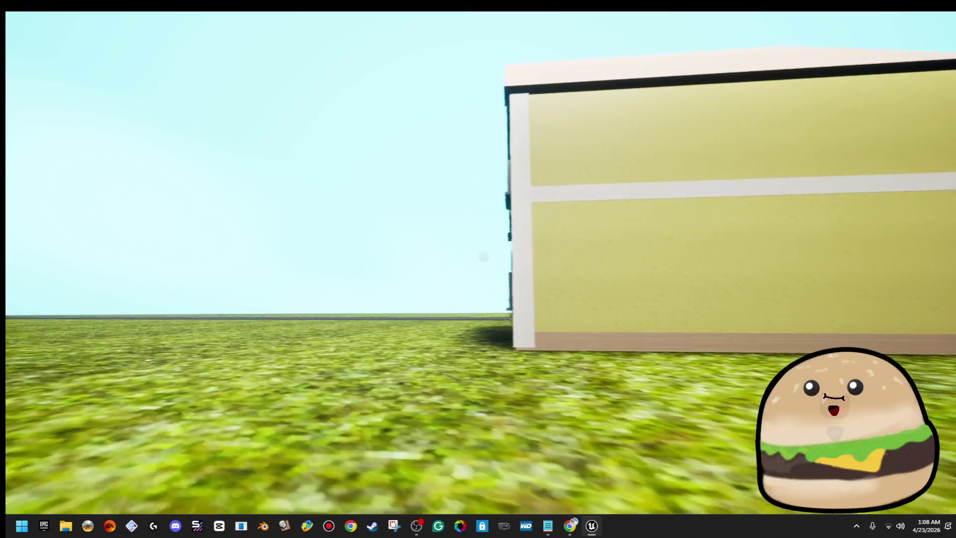
pyautogui.press('w')
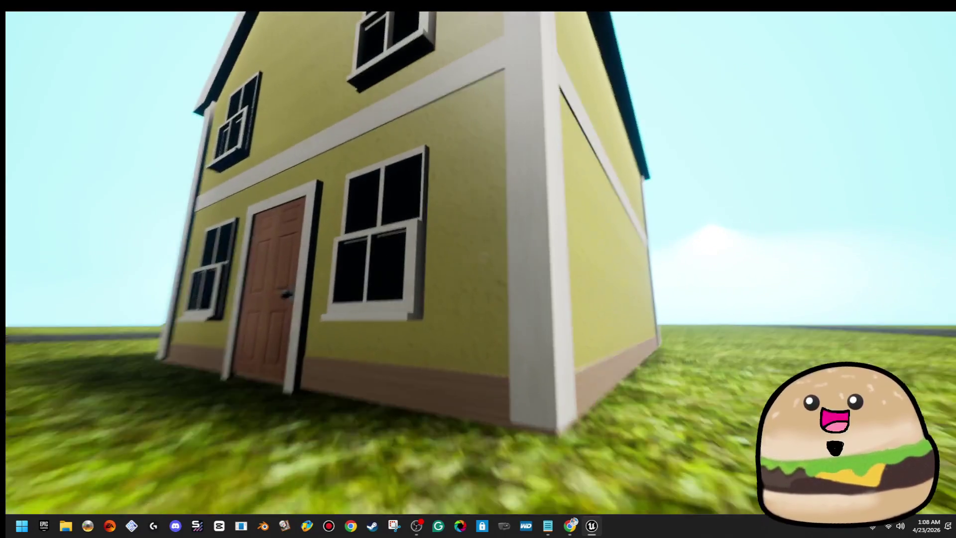
pyautogui.press('w')
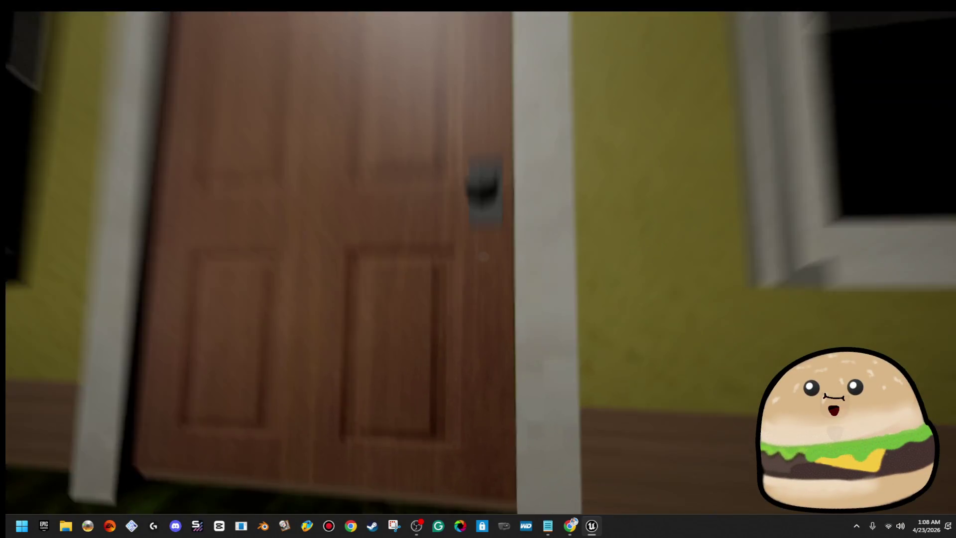
pyautogui.press('Escape')
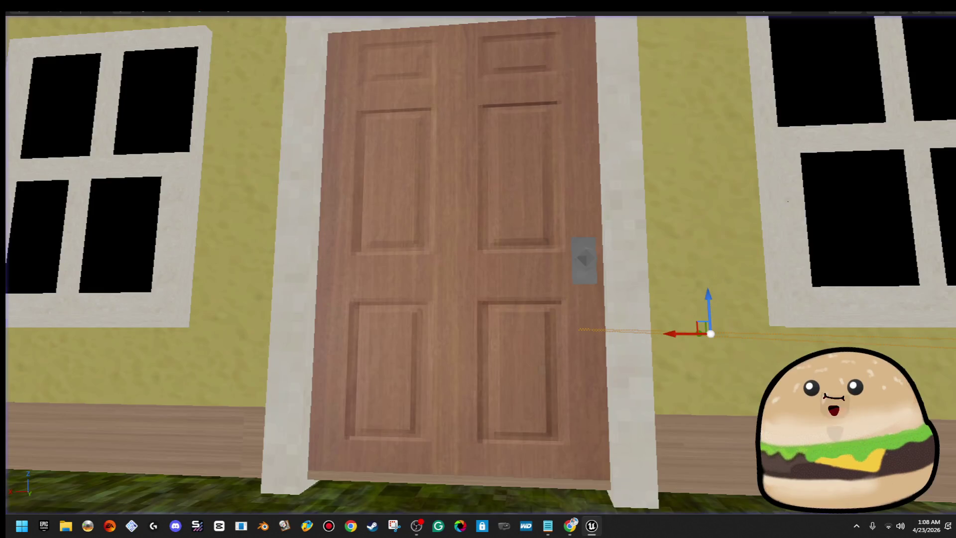
# - Back the view away from the house corner and Play From Here, walking back to view the house
pyautogui.press('d')
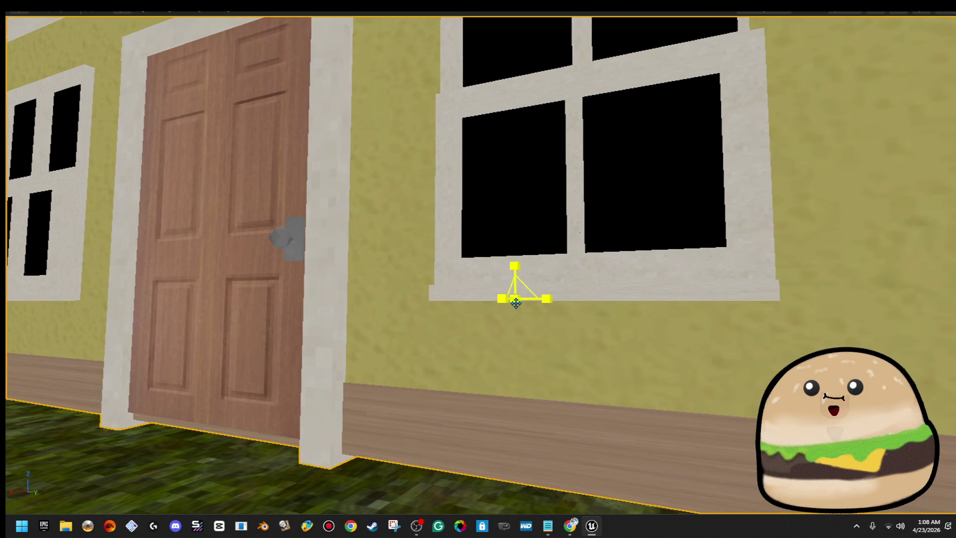
pyautogui.press('s')
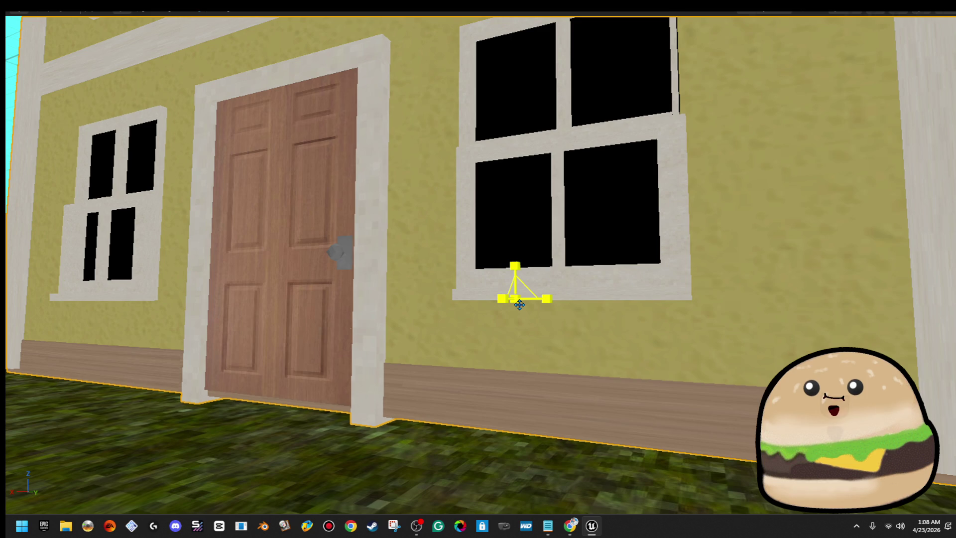
pyautogui.press('a')
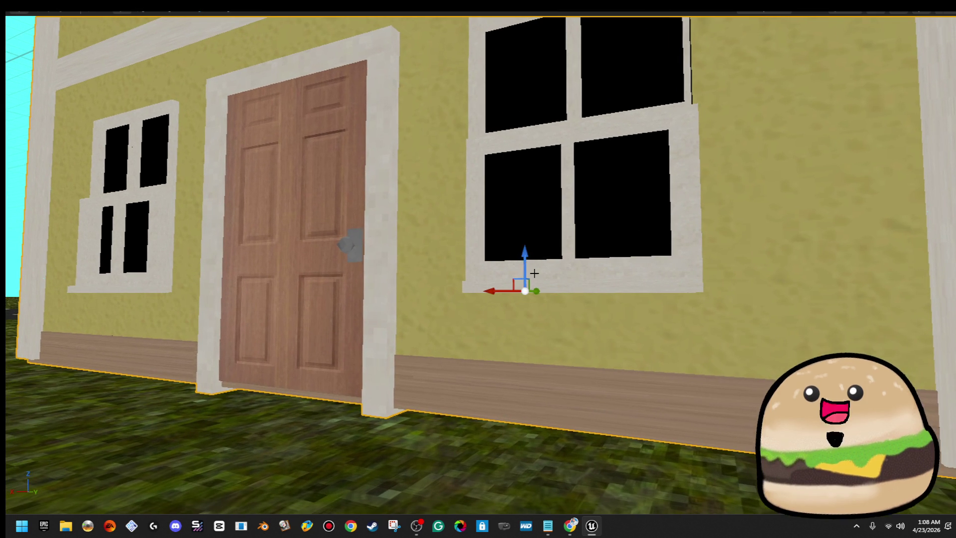
pyautogui.press('s')
pyautogui.press('a')
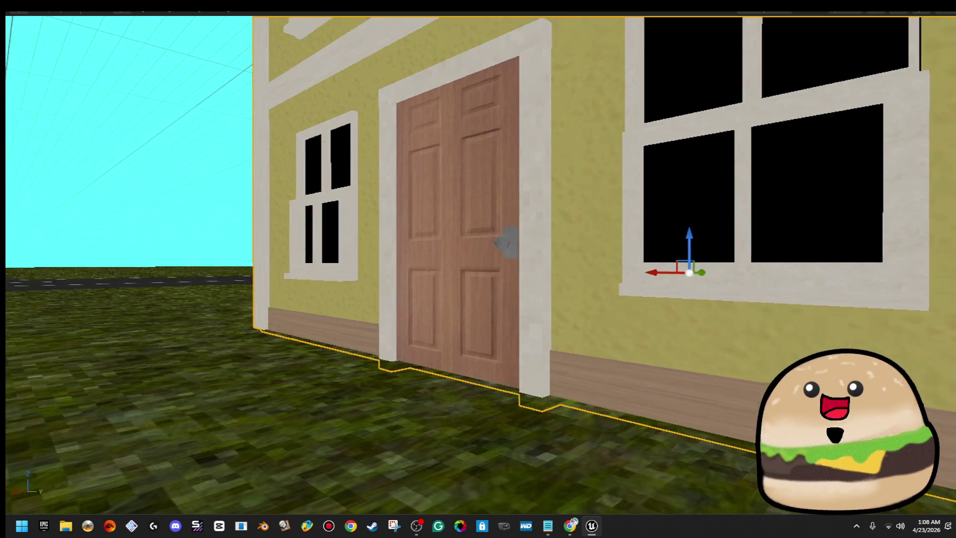
pyautogui.rightClick(342, 359)
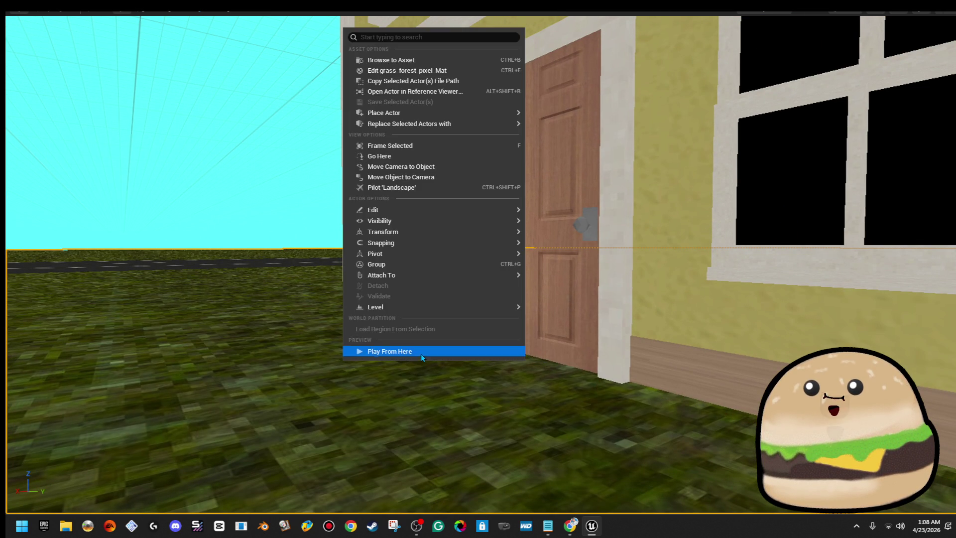
pyautogui.click(420, 352)
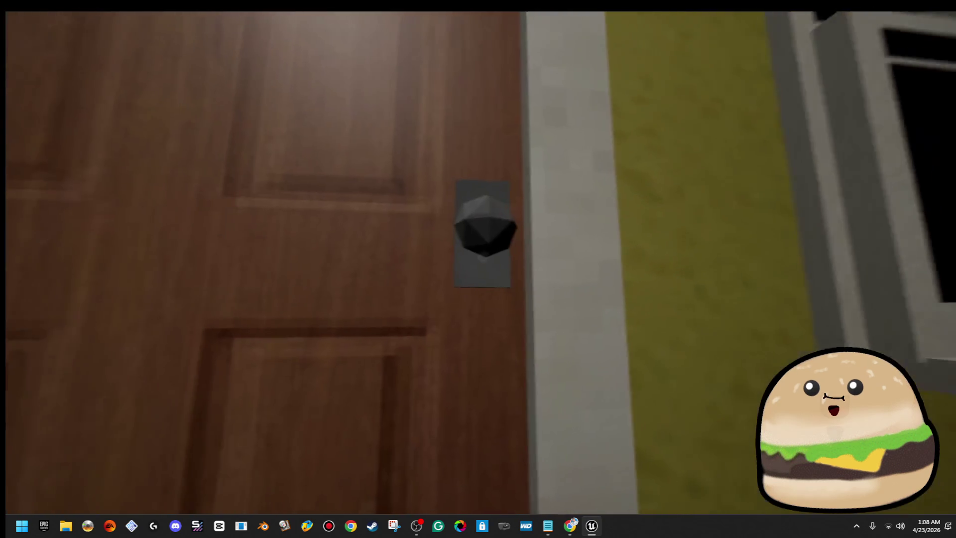
pyautogui.press('s')
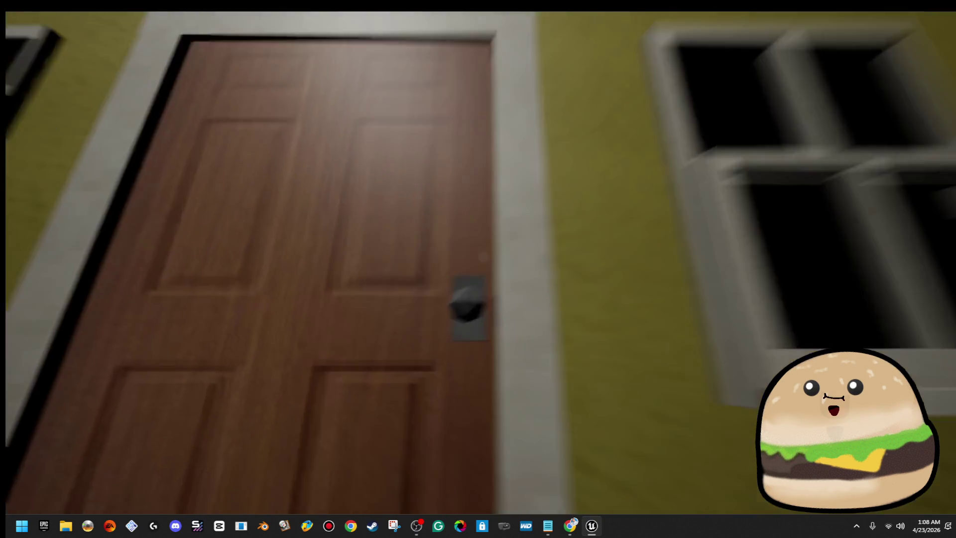
pyautogui.press('s')
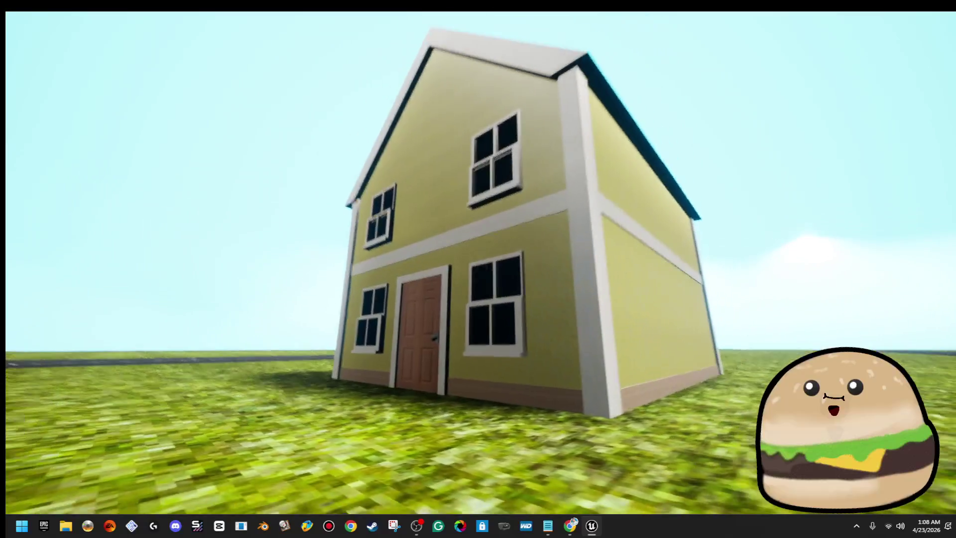
pyautogui.press('Escape')
pyautogui.scroll(-10, 574, 224)
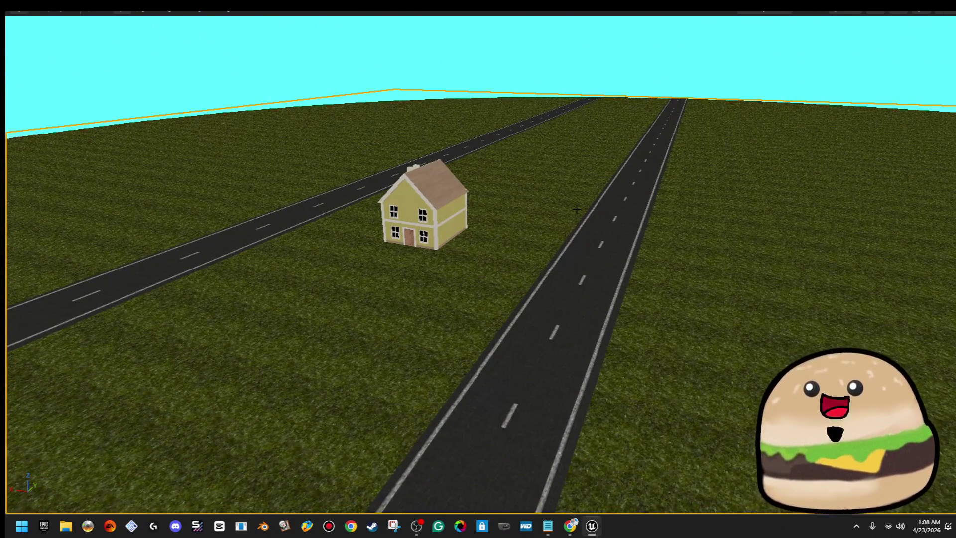
# - Rotate the yellow house about -85° to a new facing
pyautogui.moveTo(526, 220)
pyautogui.mouseDown()
pyautogui.moveTo(478, 279)
pyautogui.moveTo(343, 401)
pyautogui.moveTo(448, 249)
pyautogui.mouseUp()
pyautogui.click(466, 193)
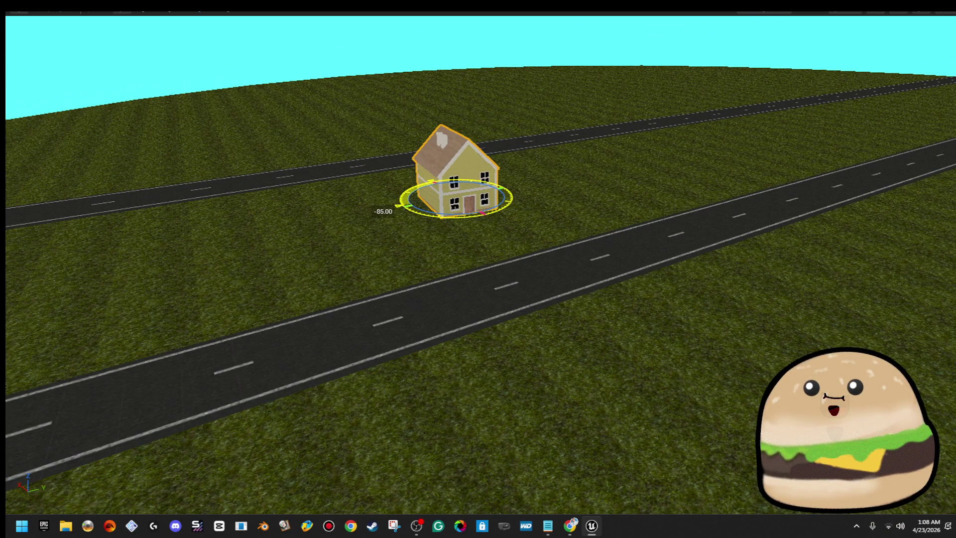
pyautogui.moveTo(452, 216); pyautogui.dragTo(528, 264)
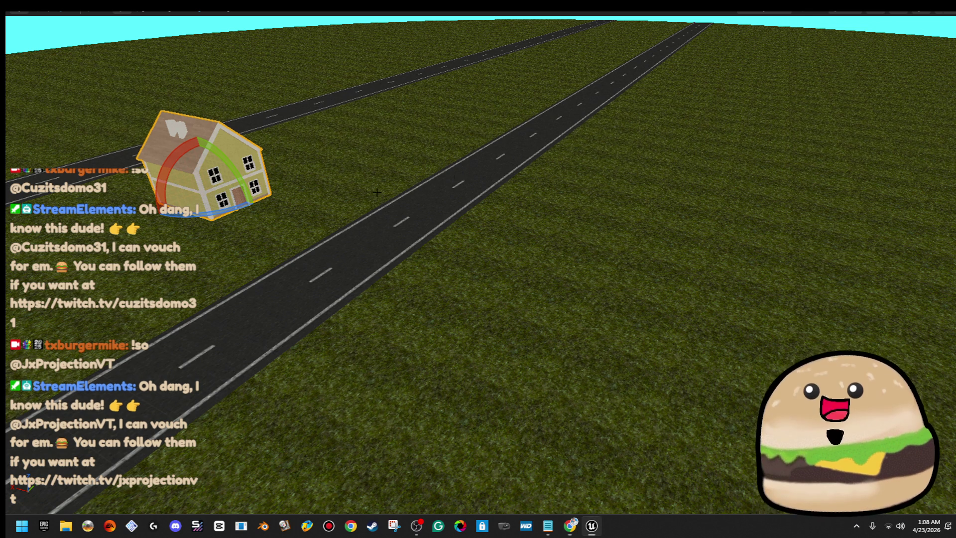
pyautogui.press('f')
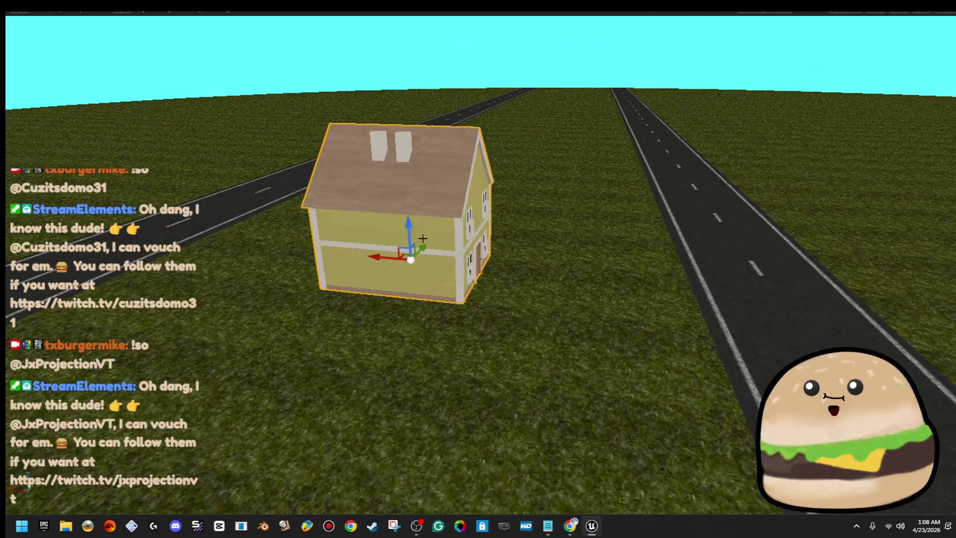
# - Move the house along X between the roads and shift the road sideways
pyautogui.moveTo(385, 252); pyautogui.dragTo(515, 254)
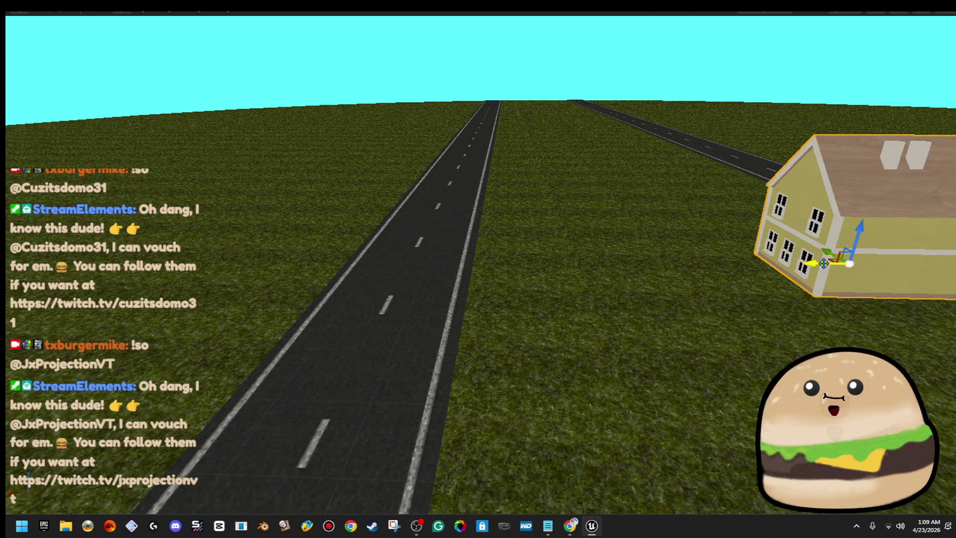
pyautogui.scroll(-5, 823, 264)
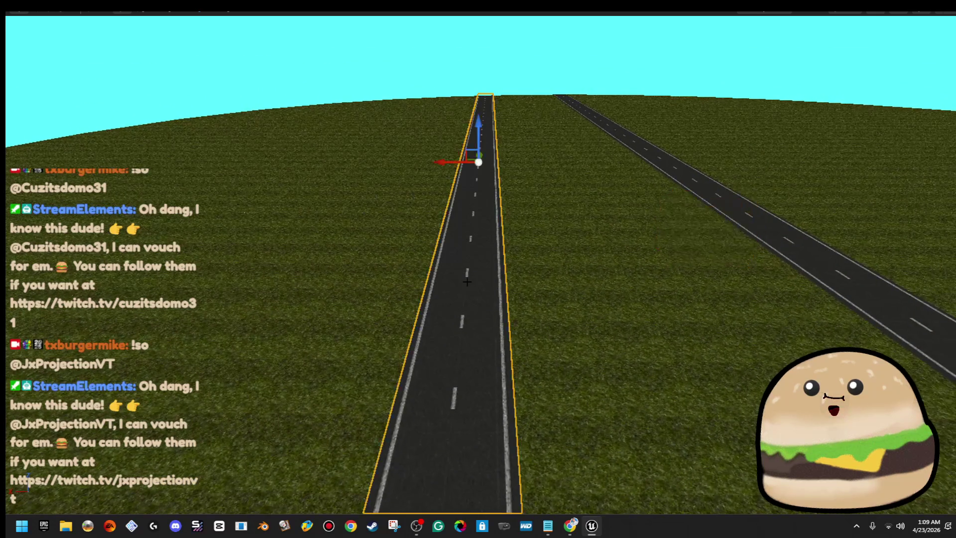
pyautogui.moveTo(437, 164); pyautogui.dragTo(368, 164)
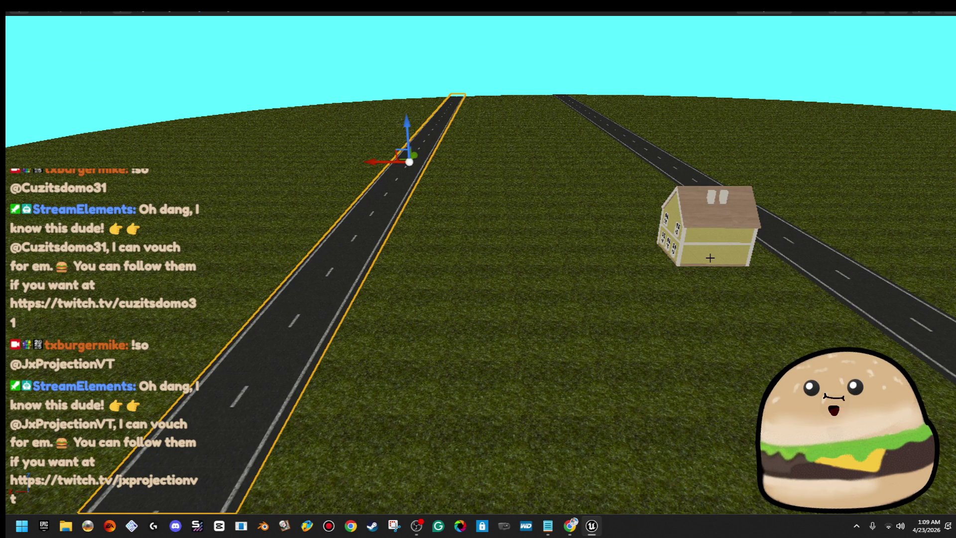
pyautogui.click(705, 254)
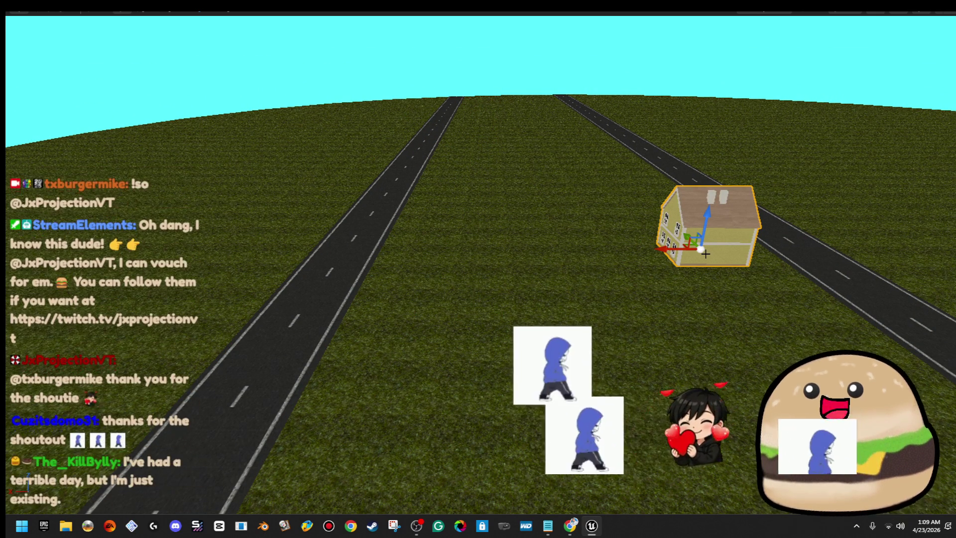
# - Return to the normal editor layout and search the Content Browser for fence assets
pyautogui.press('d')
pyautogui.press('d')
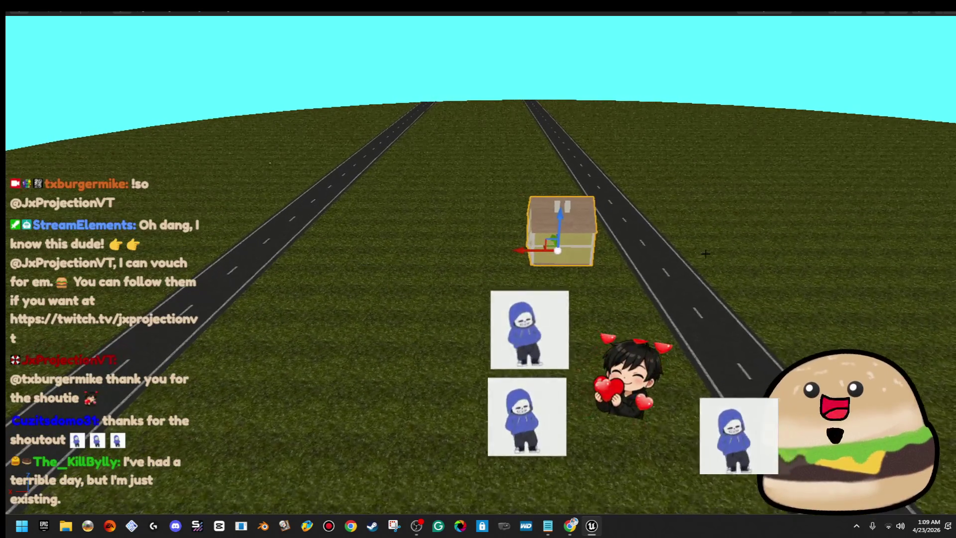
pyautogui.press('w')
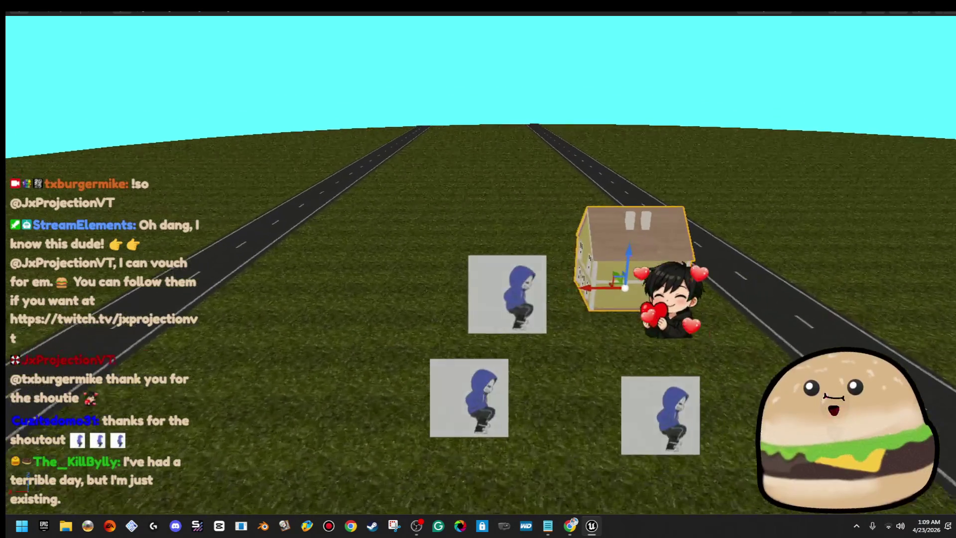
pyautogui.press('s')
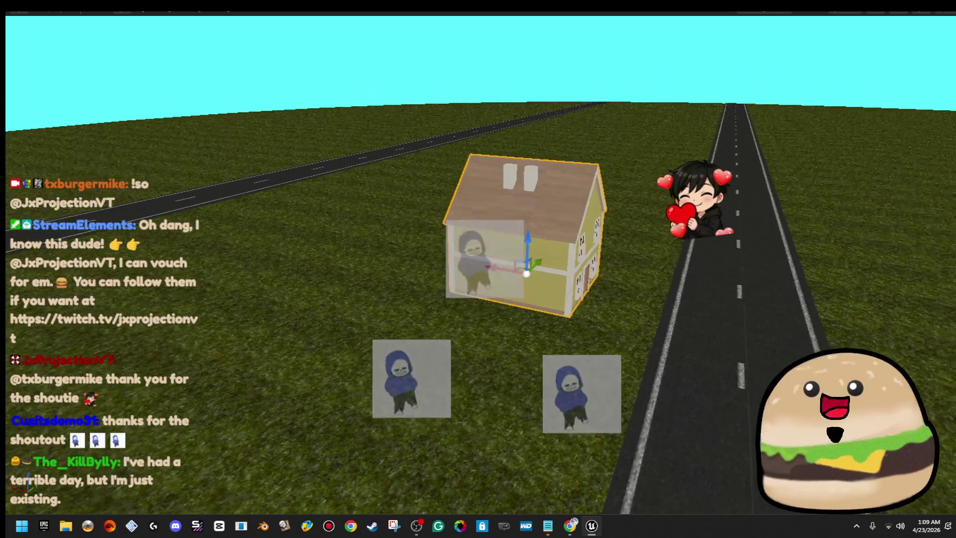
pyautogui.press('F11')
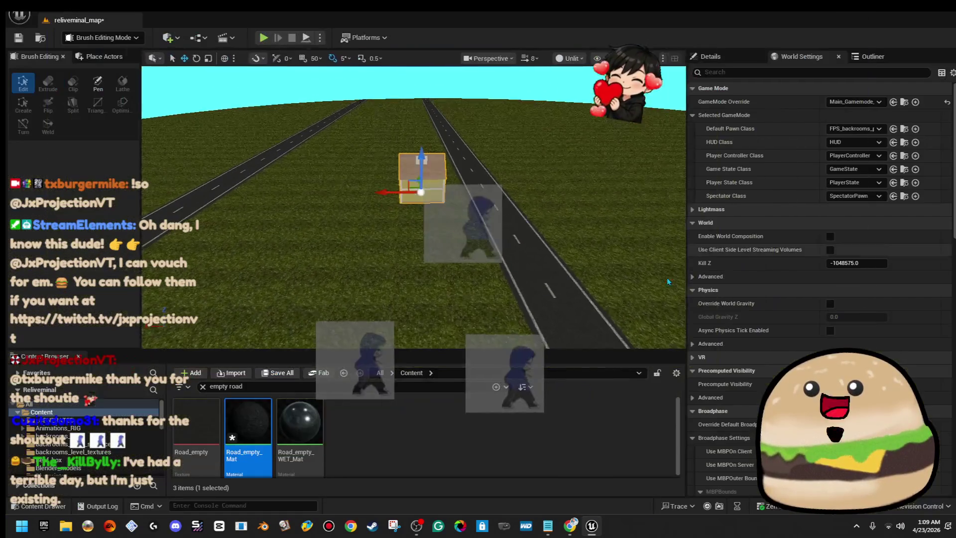
pyautogui.click(203, 387)
pyautogui.write('fren')
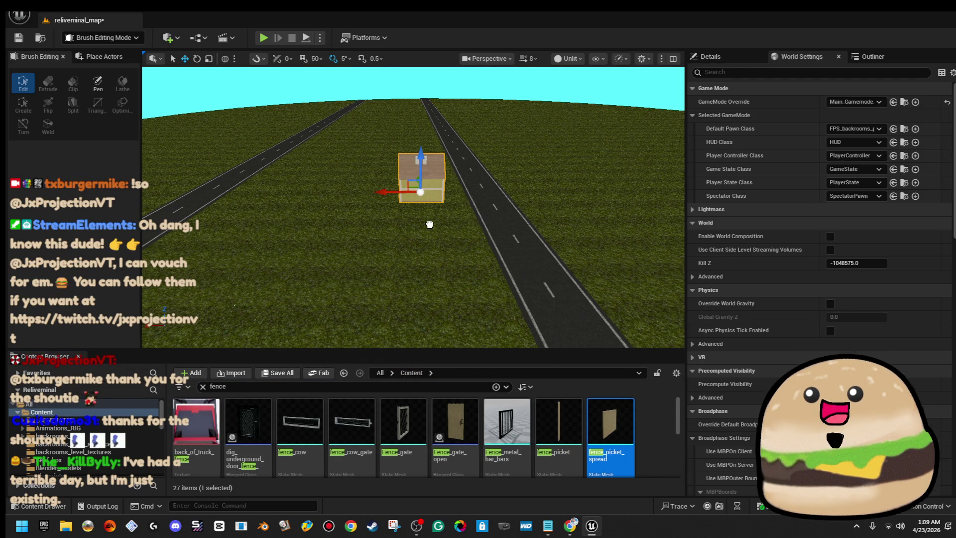
# - Place fence_picket_spread near the house and raise it up off the ground
pyautogui.moveTo(417, 199); pyautogui.dragTo(468, 150)
pyautogui.moveTo(312, 236); pyautogui.dragTo(312, 209)
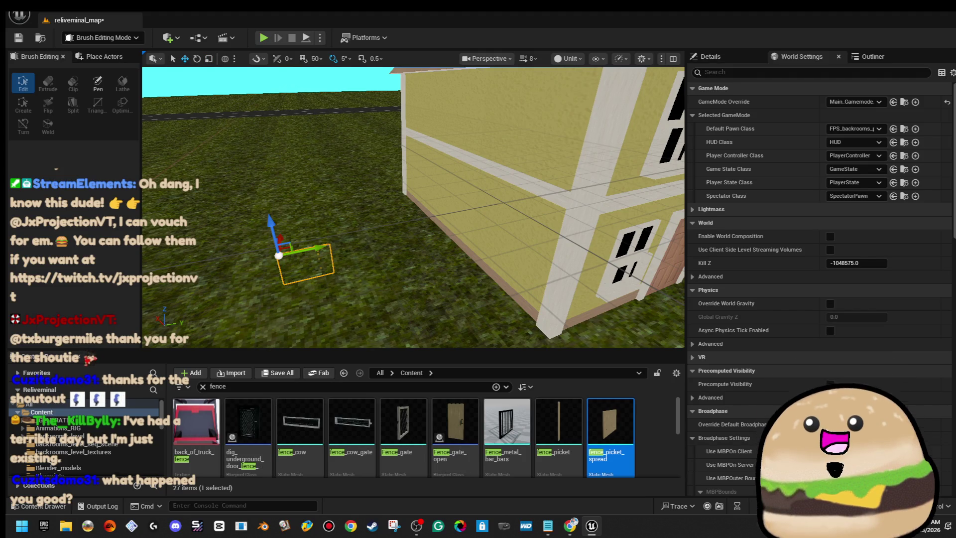
pyautogui.moveTo(451, 248); pyautogui.dragTo(438, 264)
pyautogui.moveTo(331, 253)
pyautogui.mouseDown()
pyautogui.moveTo(331, 166)
pyautogui.moveTo(347, 189)
pyautogui.mouseUp()
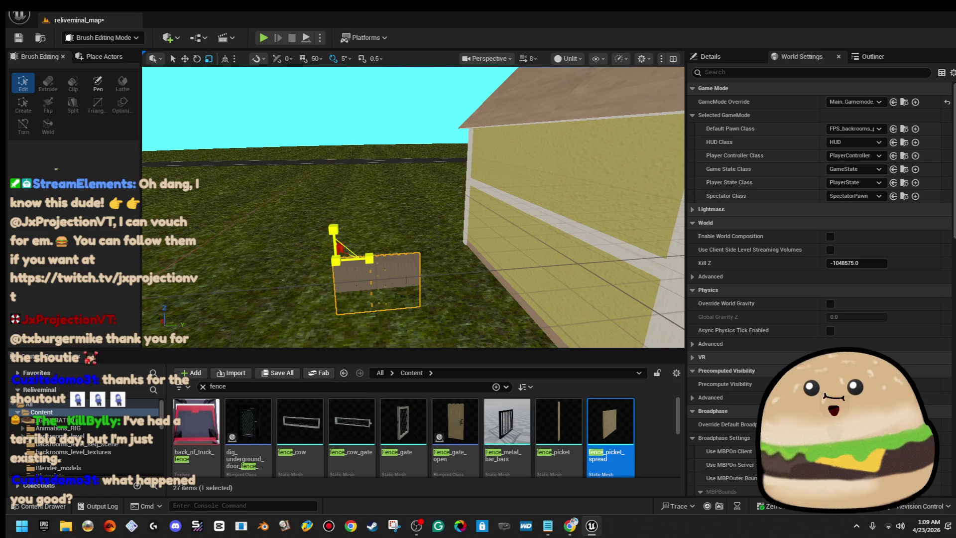
pyautogui.moveTo(347, 245)
pyautogui.mouseDown()
pyautogui.moveTo(365, 199)
pyautogui.moveTo(372, 216)
pyautogui.mouseUp()
# - Select the picket fence piece beside the house and frame it in view
pyautogui.press('w')
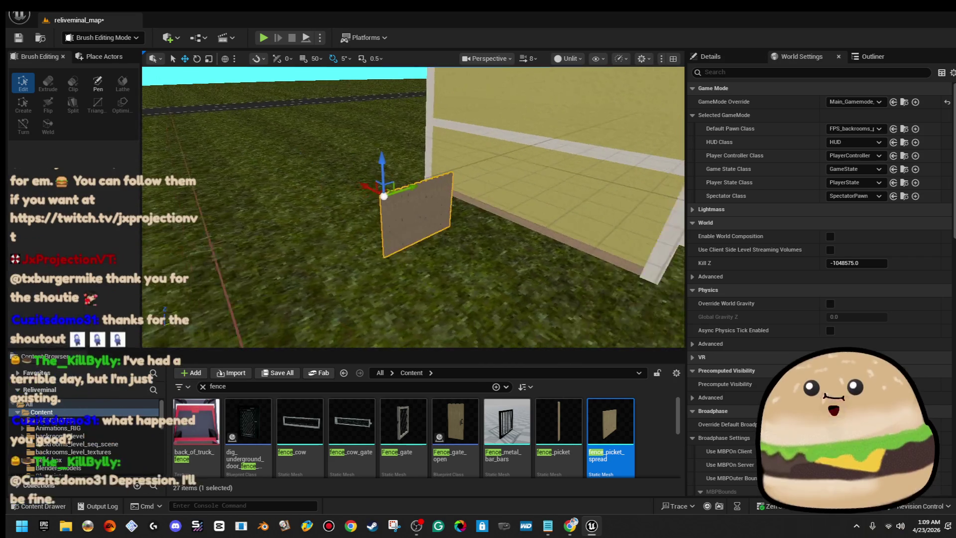
pyautogui.moveTo(385, 242); pyautogui.dragTo(385, 242)
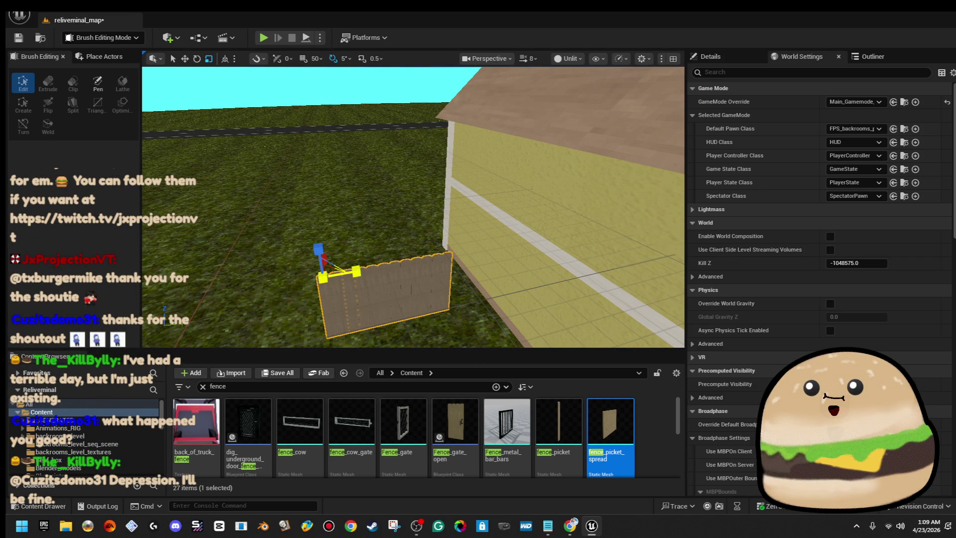
pyautogui.scroll(5, 372, 261)
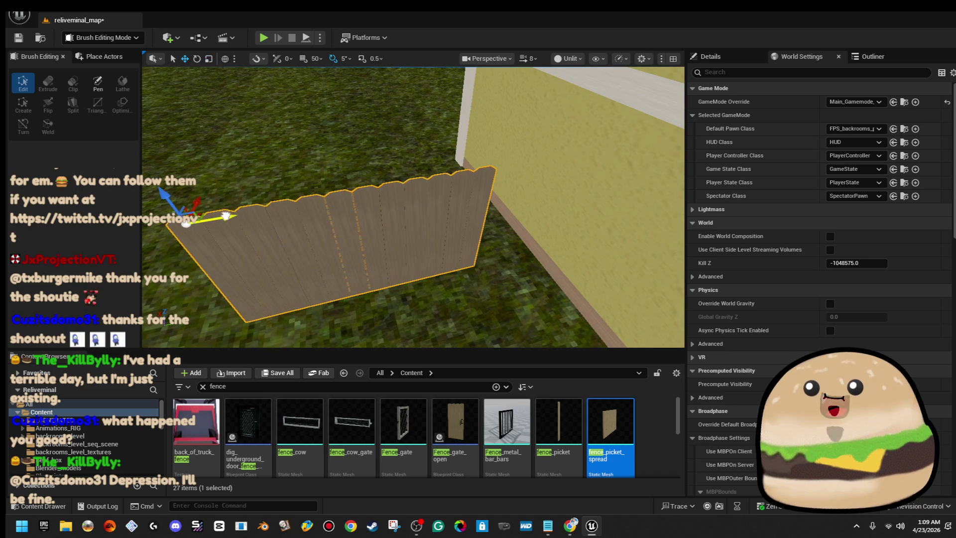
pyautogui.press('a')
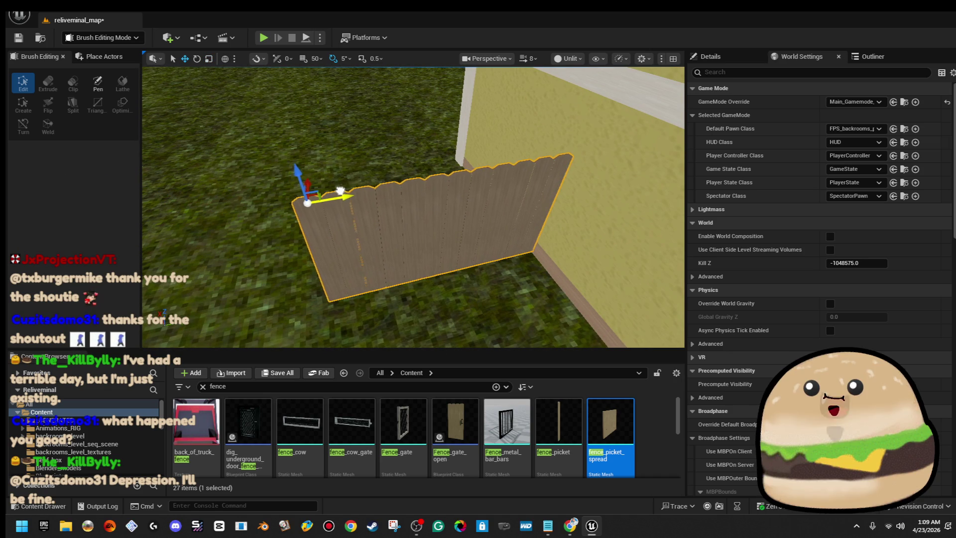
pyautogui.rightClick(526, 249)
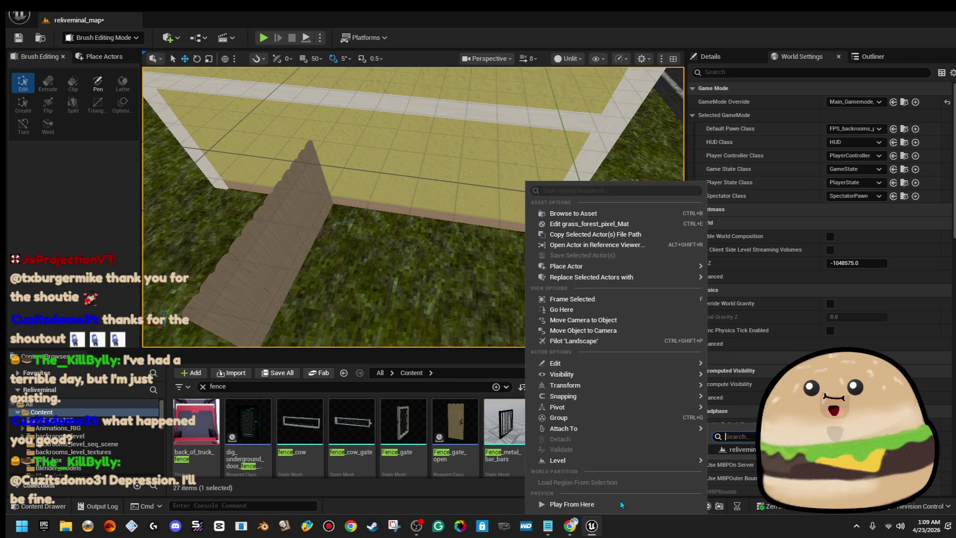
pyautogui.click(268, 233)
pyautogui.press('f')
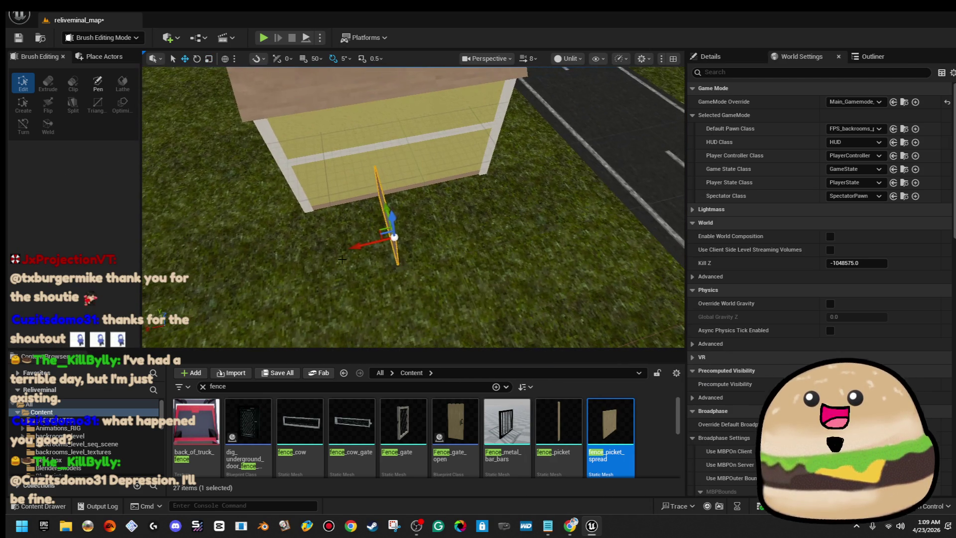
pyautogui.moveTo(394, 240); pyautogui.dragTo(418, 185)
pyautogui.rightClick(418, 186)
pyautogui.click(506, 506)
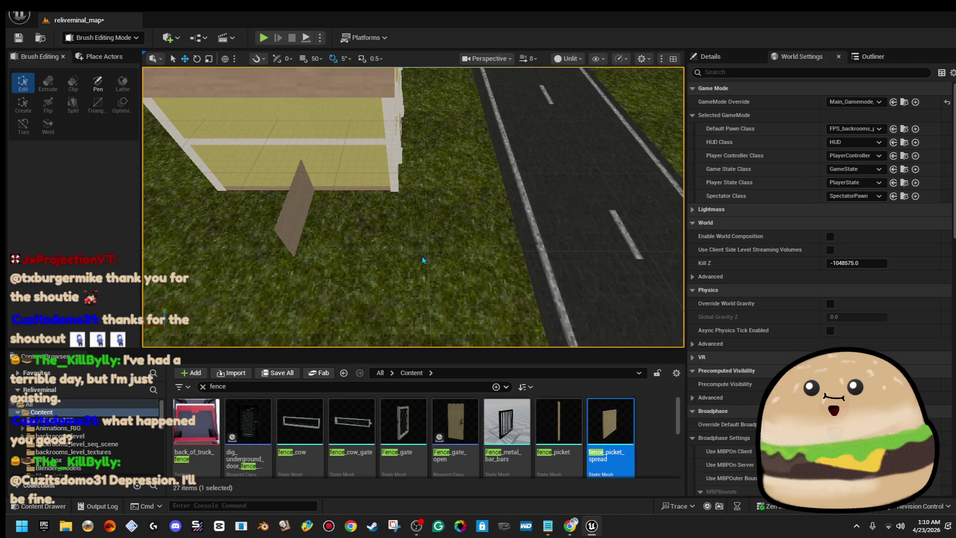
pyautogui.press('w')
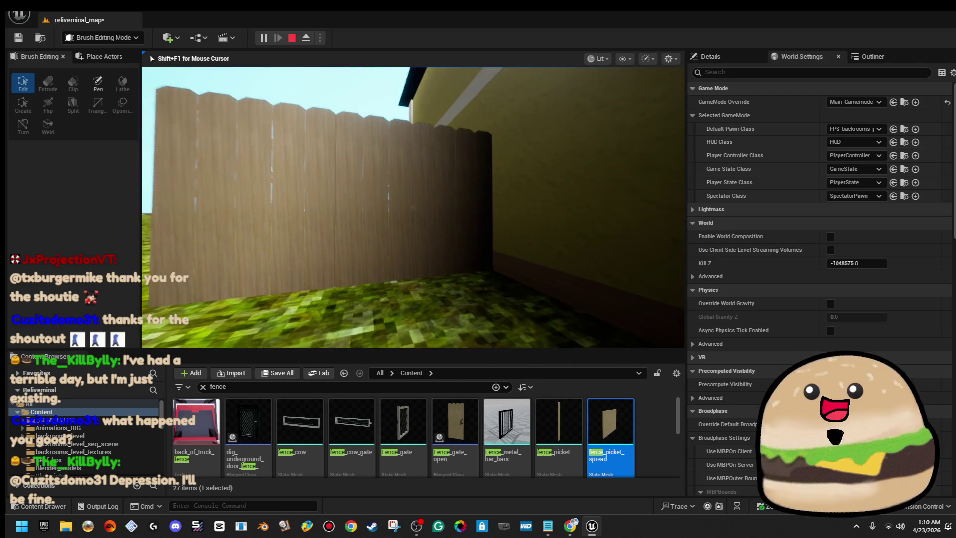
pyautogui.moveTo(413, 207)
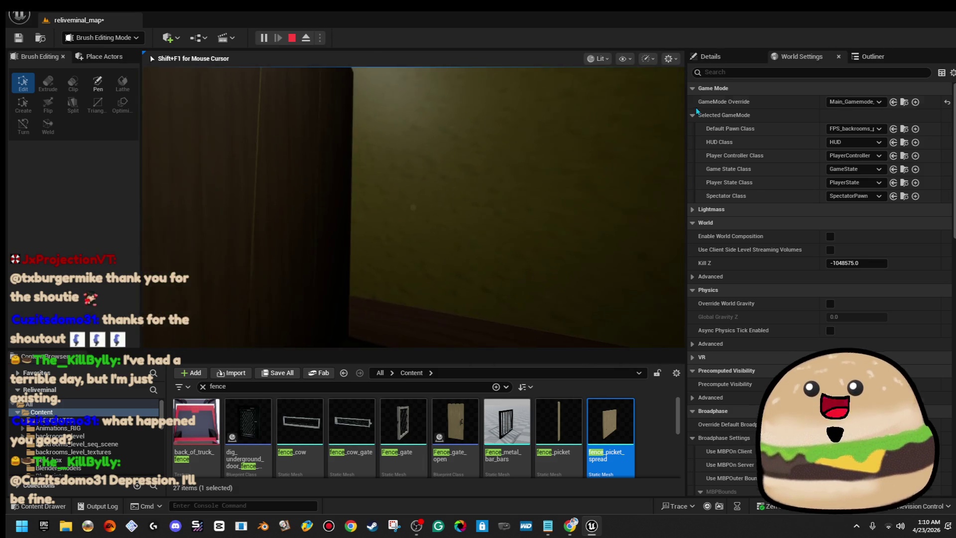
pyautogui.press('Escape')
pyautogui.rightClick(470, 142)
pyautogui.click(546, 193)
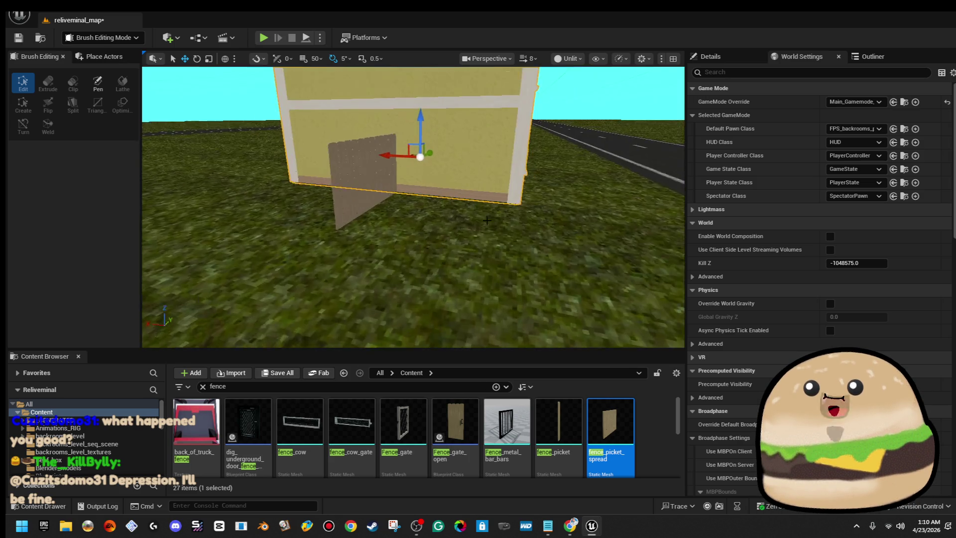
pyautogui.rightClick(463, 183)
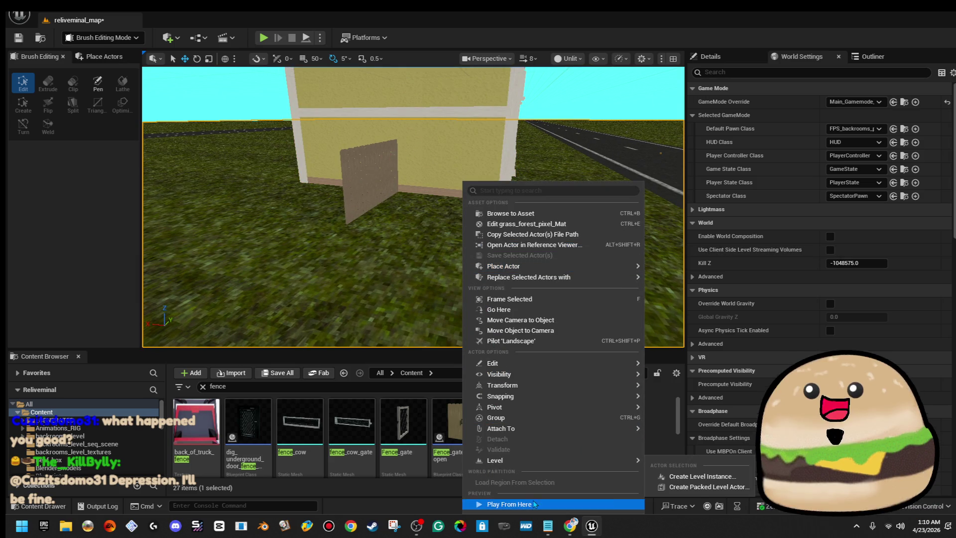
pyautogui.click(509, 504)
pyautogui.press('w')
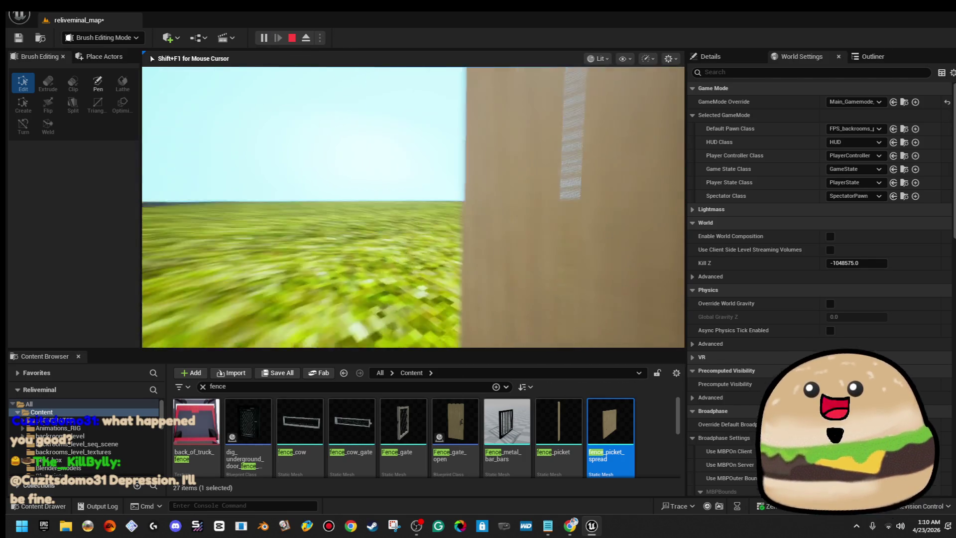
pyautogui.press('Escape')
pyautogui.press('s')
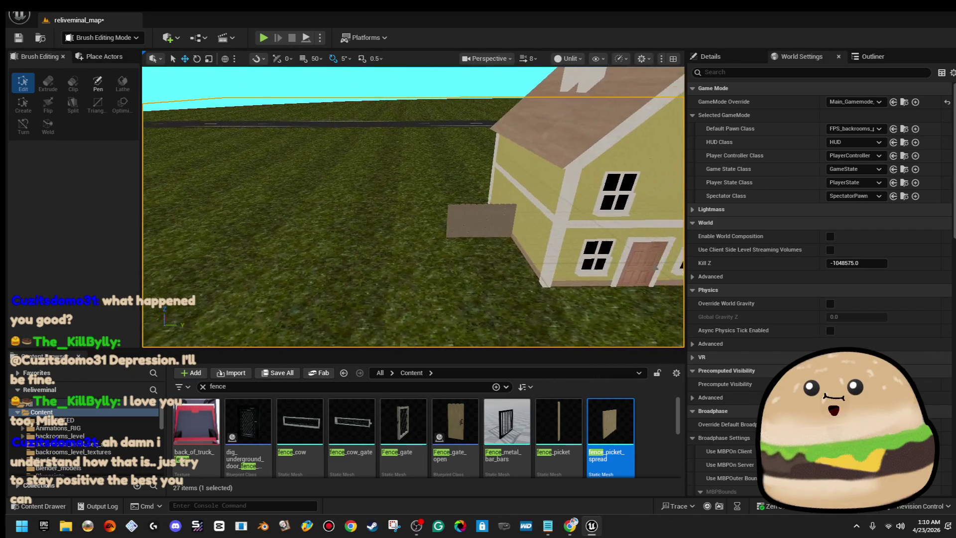
# - Select both fence panels and rotate them -90° on Z
pyautogui.press('w')
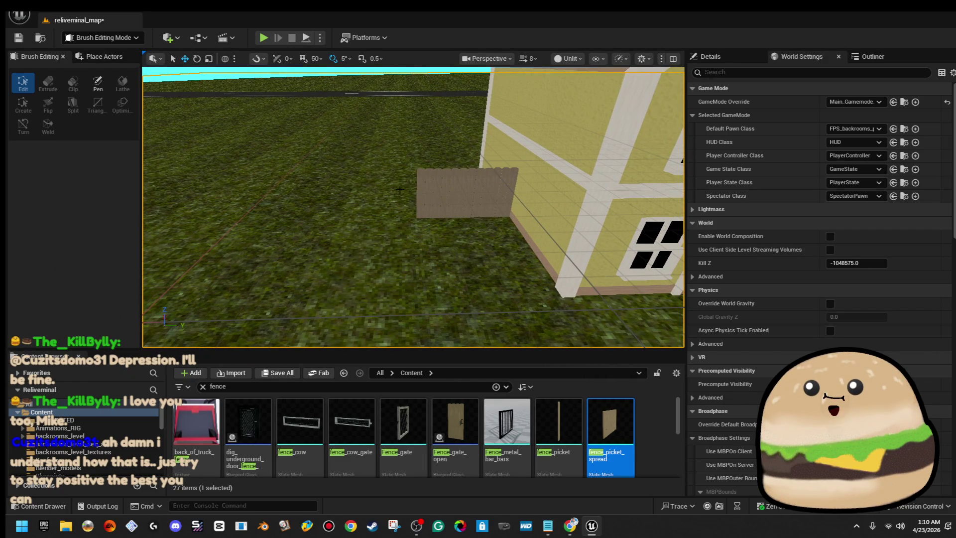
pyautogui.click(423, 190)
pyautogui.press('s')
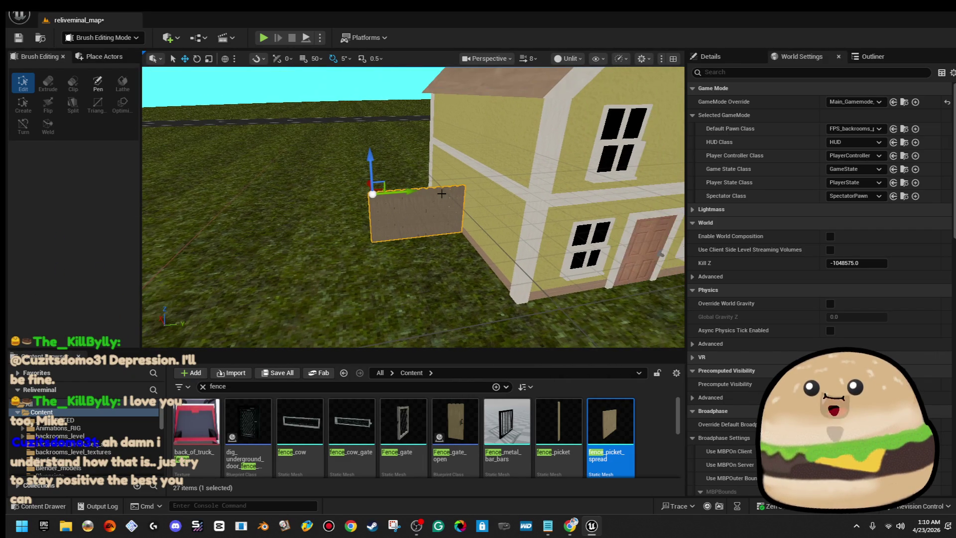
pyautogui.press('w')
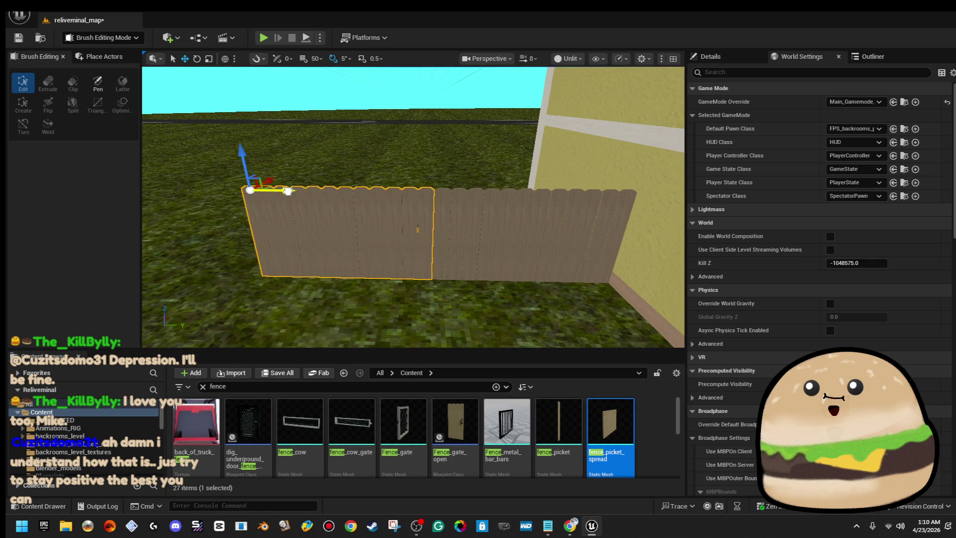
pyautogui.click(493, 239)
pyautogui.keyDown('ctrl'); pyautogui.click(324, 213); pyautogui.keyUp('ctrl')
pyautogui.press('e')
pyautogui.moveTo(309, 197)
pyautogui.mouseDown()
pyautogui.moveTo(276, 202)
pyautogui.moveTo(287, 220)
pyautogui.mouseUp()
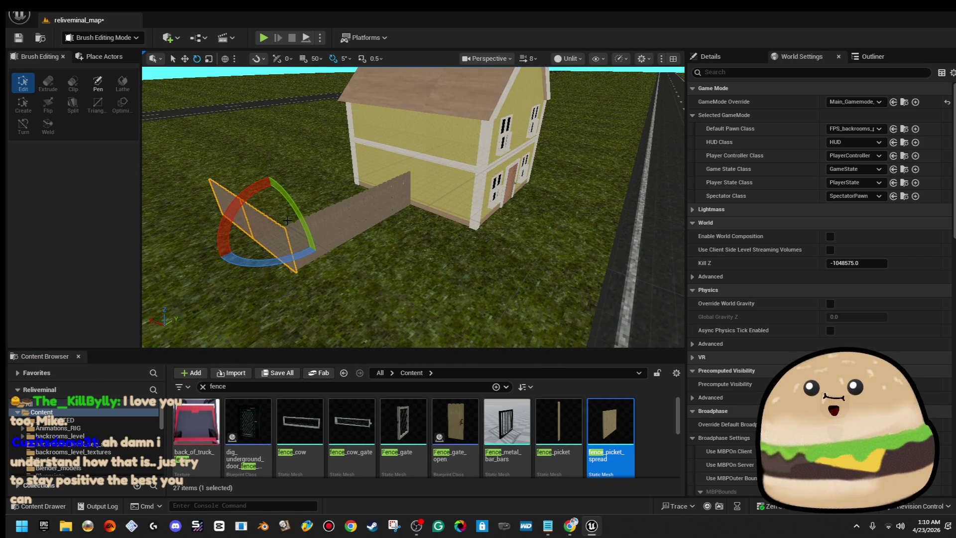
# - Slide a fence panel left along the path until it butts against its neighbour
pyautogui.moveTo(376, 202)
pyautogui.mouseDown()
pyautogui.moveTo(572, 249)
pyautogui.moveTo(336, 244)
pyautogui.moveTo(348, 220)
pyautogui.moveTo(409, 221)
pyautogui.moveTo(342, 343)
pyautogui.moveTo(326, 249)
pyautogui.mouseUp()
pyautogui.press('w')
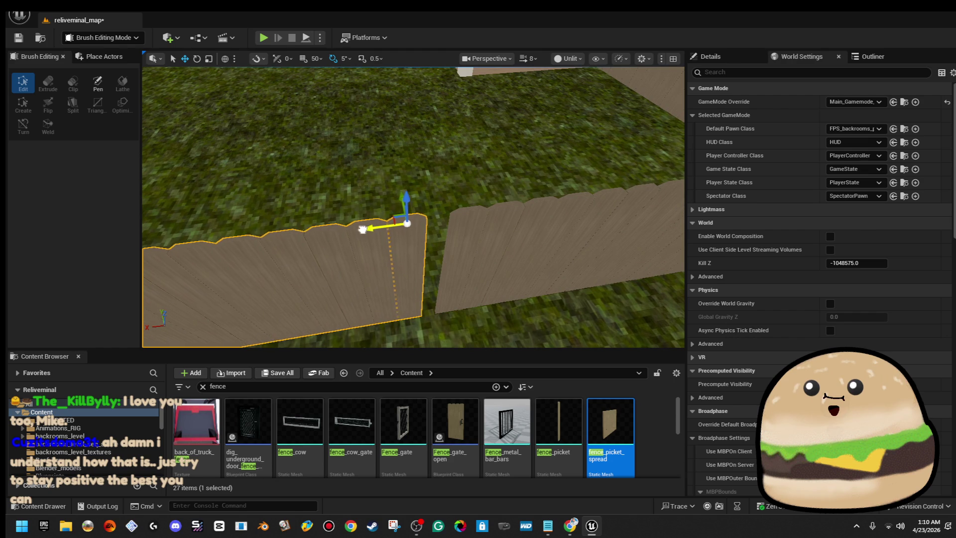
pyautogui.moveTo(385, 234)
pyautogui.mouseDown()
pyautogui.moveTo(386, 279)
pyautogui.moveTo(386, 234)
pyautogui.mouseUp()
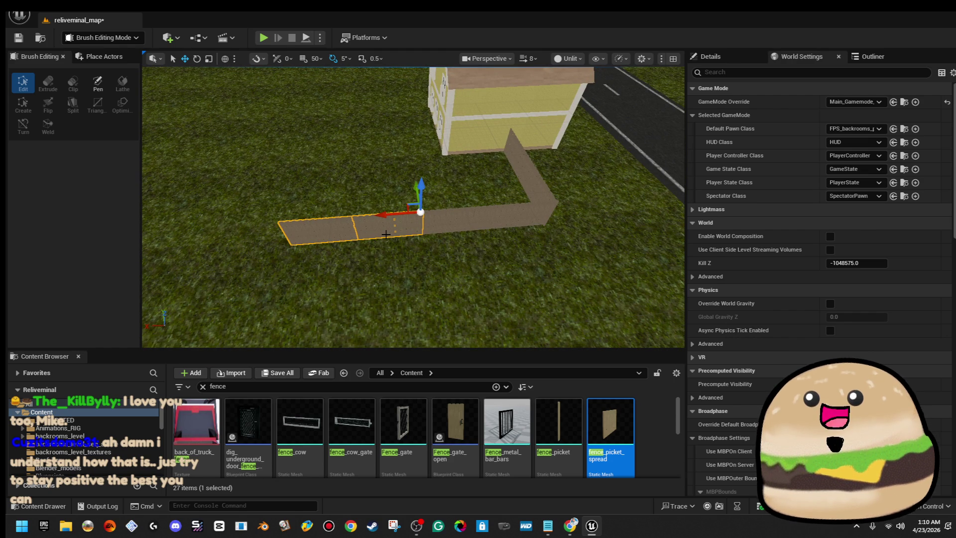
pyautogui.moveTo(413, 209)
pyautogui.mouseDown()
pyautogui.moveTo(433, 209)
pyautogui.moveTo(413, 209)
pyautogui.moveTo(414, 189)
pyautogui.mouseUp()
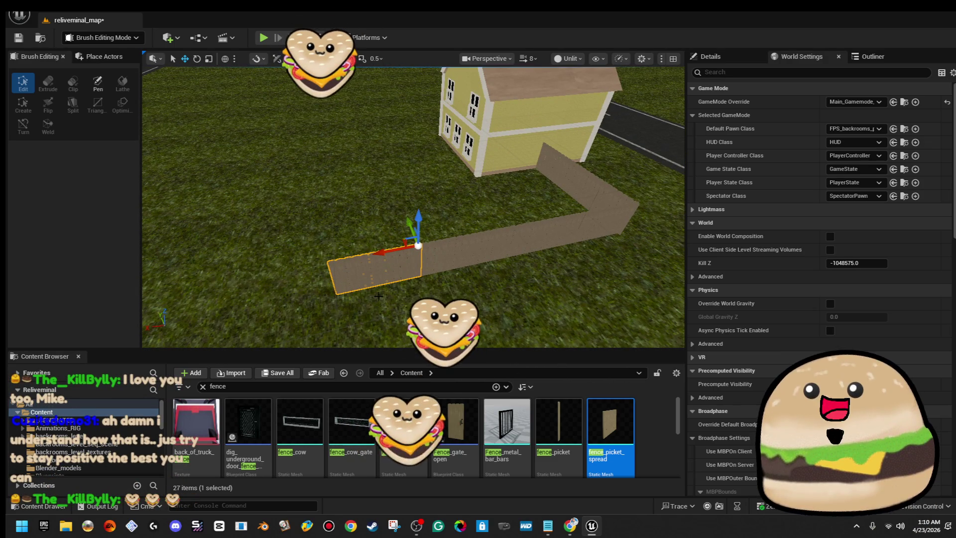
pyautogui.moveTo(387, 255); pyautogui.dragTo(327, 257)
pyautogui.moveTo(413, 209); pyautogui.dragTo(448, 199)
pyautogui.moveTo(334, 242)
pyautogui.mouseDown()
pyautogui.moveTo(334, 229)
pyautogui.moveTo(334, 242)
pyautogui.mouseUp()
pyautogui.moveTo(367, 212); pyautogui.dragTo(394, 211)
# - Move a fence piece to the end by the house, undoing the last move
pyautogui.scroll(-8, 413, 207)
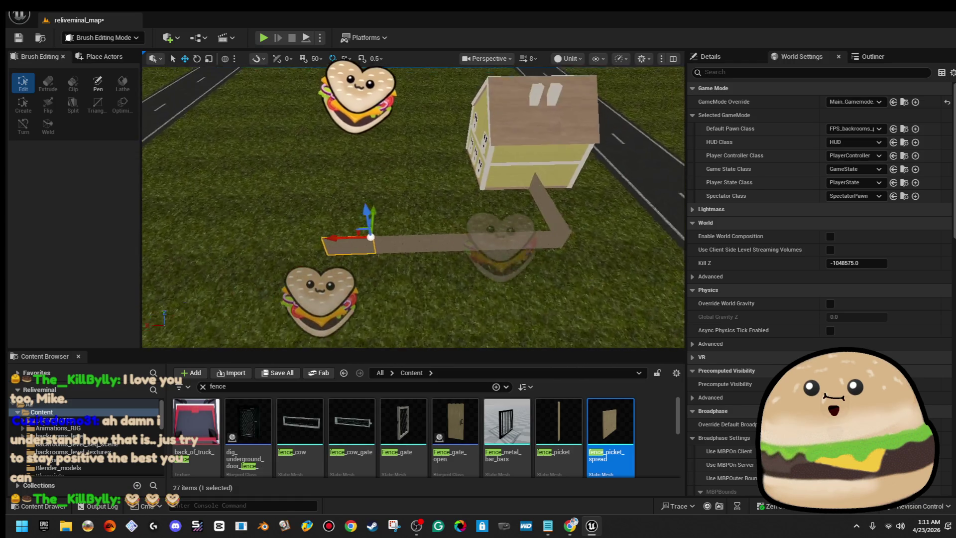
pyautogui.moveTo(629, 213); pyautogui.dragTo(560, 213)
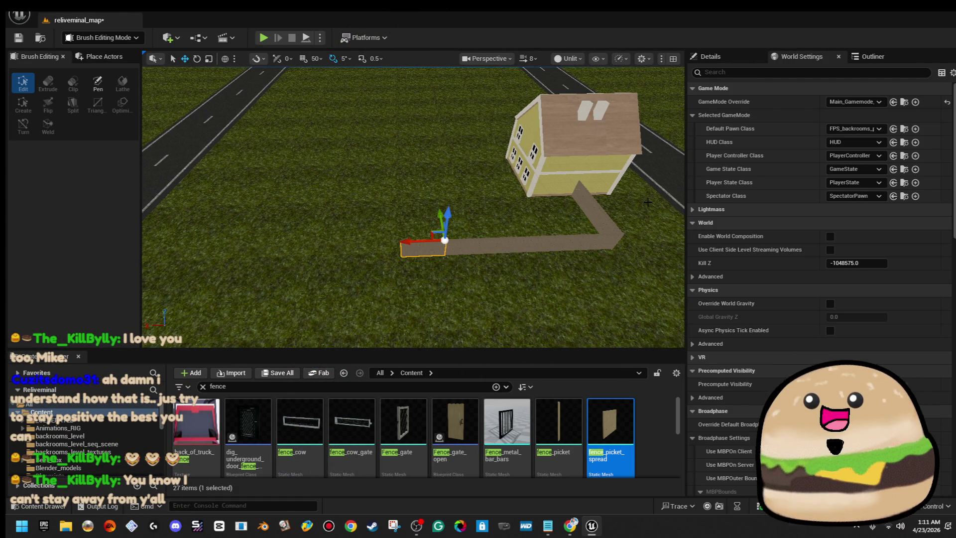
pyautogui.scroll(2, 648, 201)
pyautogui.moveTo(413, 206)
pyautogui.mouseDown()
pyautogui.moveTo(396, 202)
pyautogui.moveTo(428, 197)
pyautogui.mouseUp()
pyautogui.moveTo(573, 224); pyautogui.dragTo(674, 230)
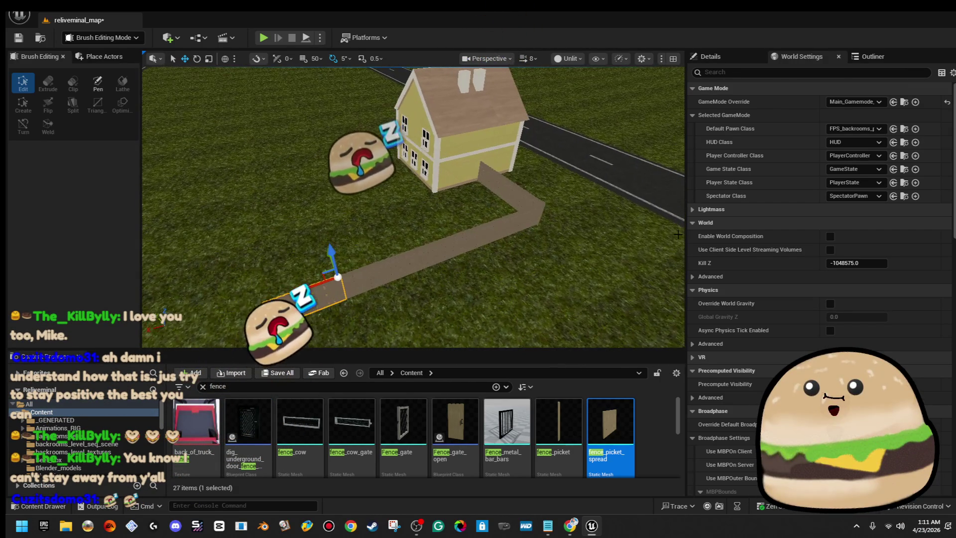
pyautogui.moveTo(329, 277)
pyautogui.mouseDown()
pyautogui.moveTo(513, 219)
pyautogui.moveTo(381, 275)
pyautogui.mouseUp()
pyautogui.hotkey('ctrl', 'z')
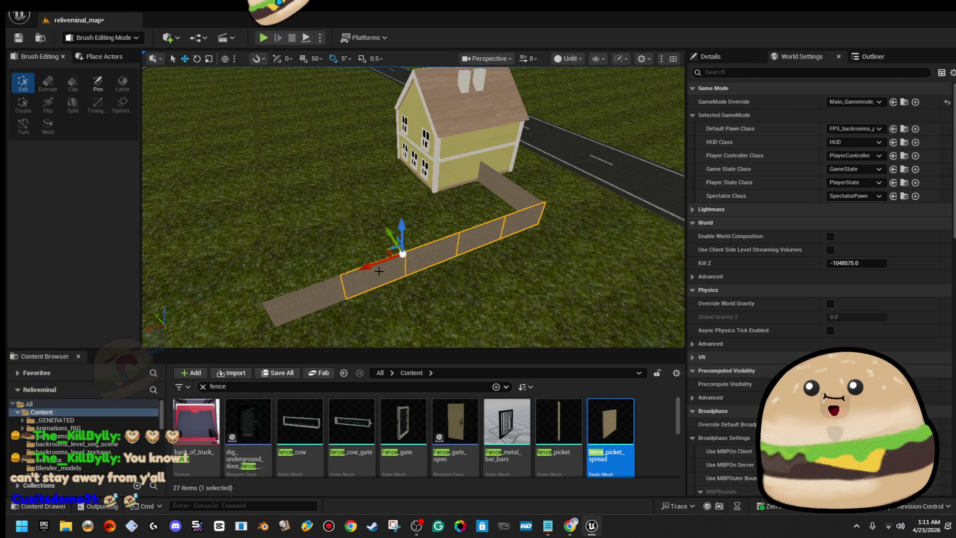
pyautogui.moveTo(306, 291)
pyautogui.mouseDown()
pyautogui.moveTo(425, 147)
pyautogui.moveTo(270, 159)
pyautogui.mouseUp()
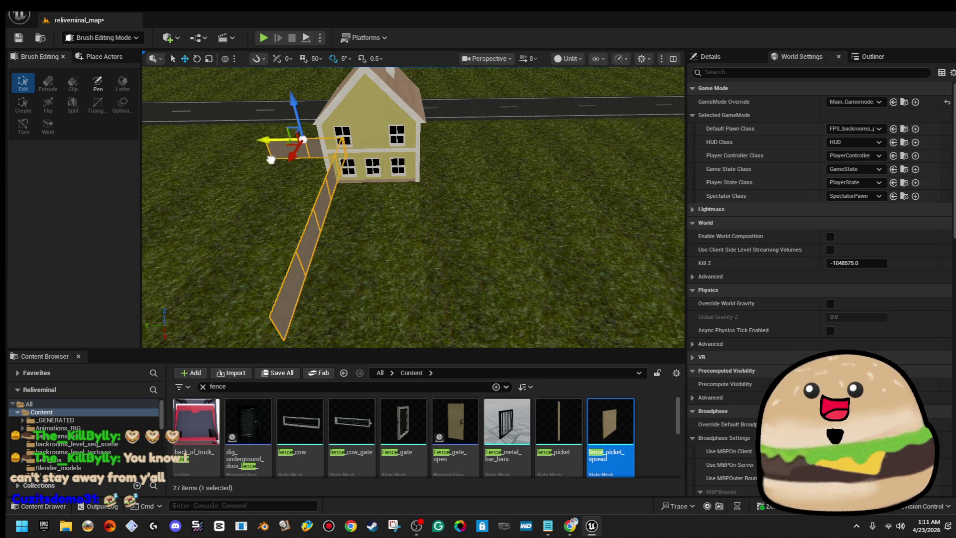
# - Undo the misplaced fence change, then select and frame the flat fence piece by the house
pyautogui.hotkey('ctrl', 'z')
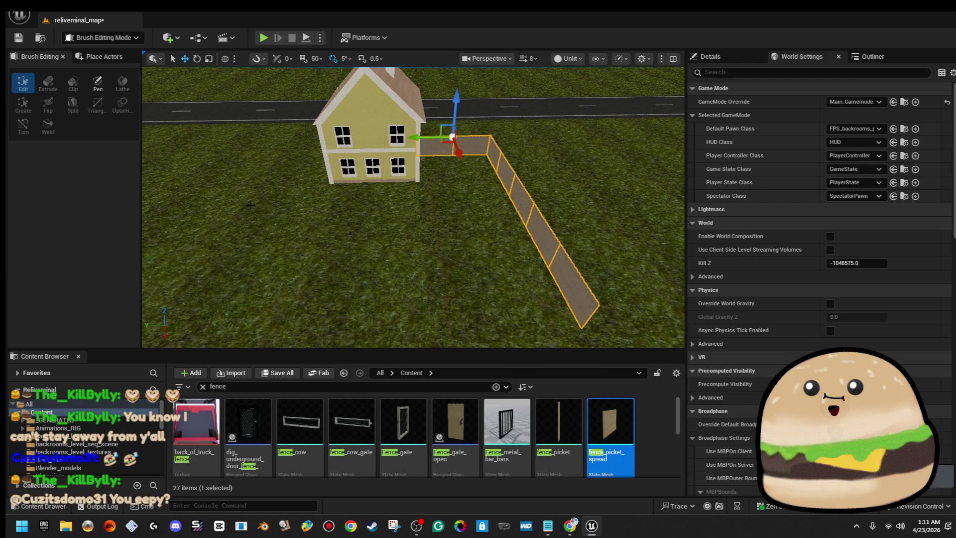
pyautogui.press('w')
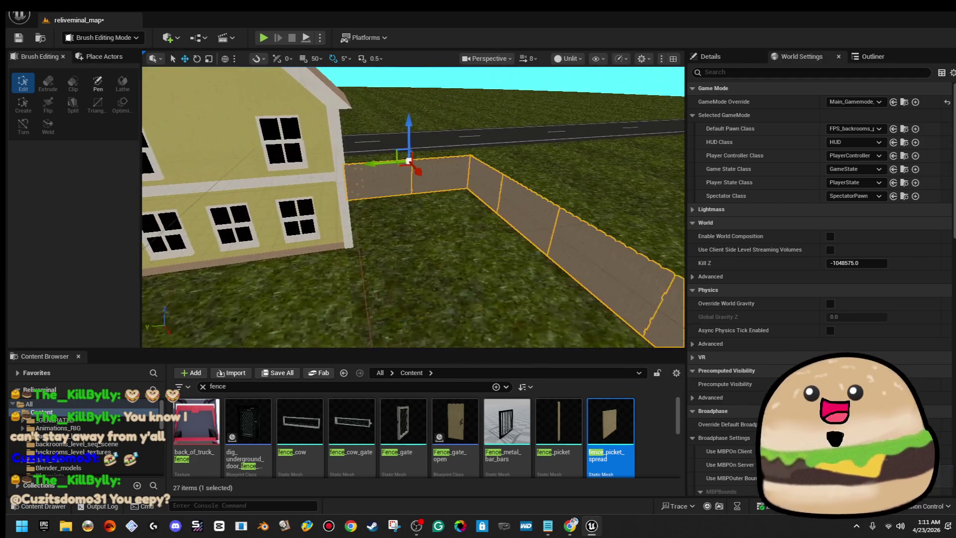
pyautogui.scroll(3, 489, 208)
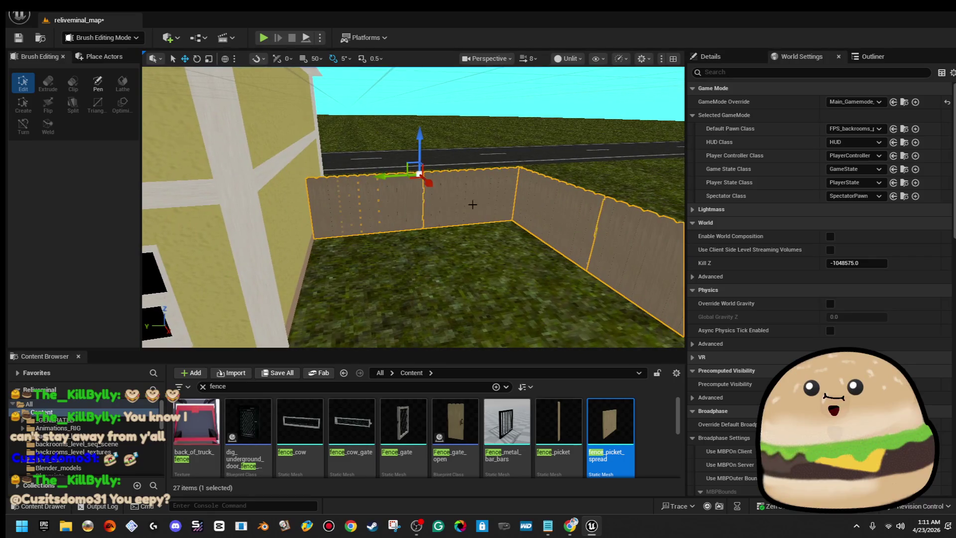
pyautogui.scroll(-8, 397, 204)
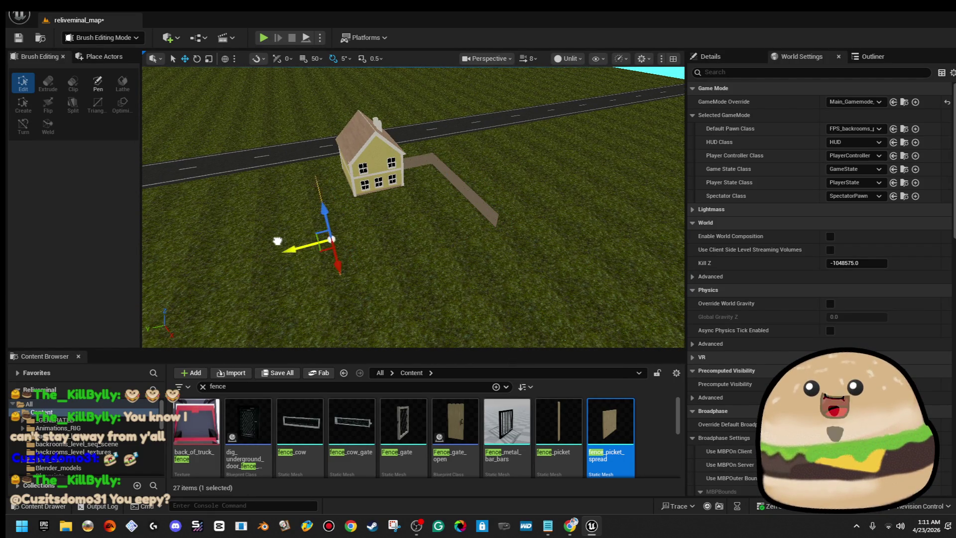
pyautogui.scroll(6, 272, 245)
pyautogui.click(495, 188)
pyautogui.moveTo(495, 188); pyautogui.dragTo(453, 185)
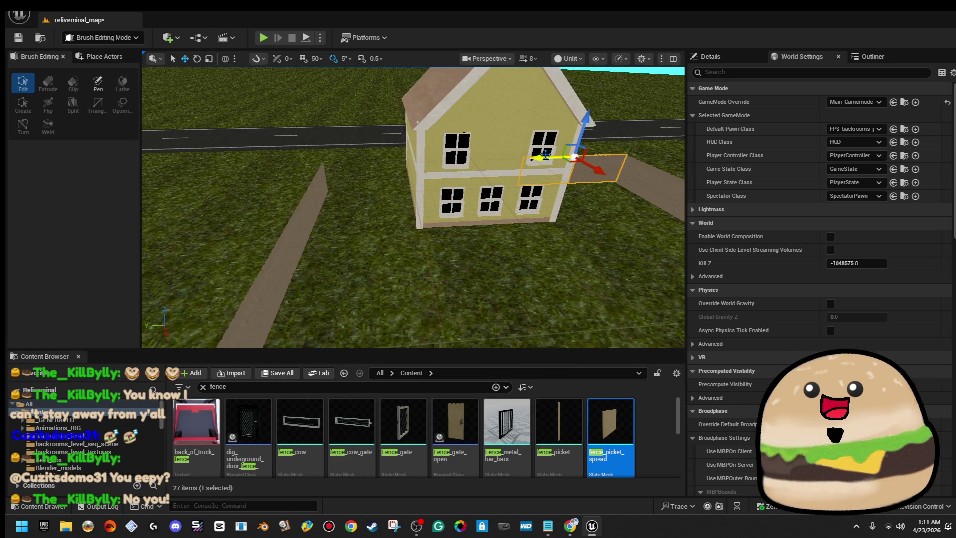
pyautogui.press('f')
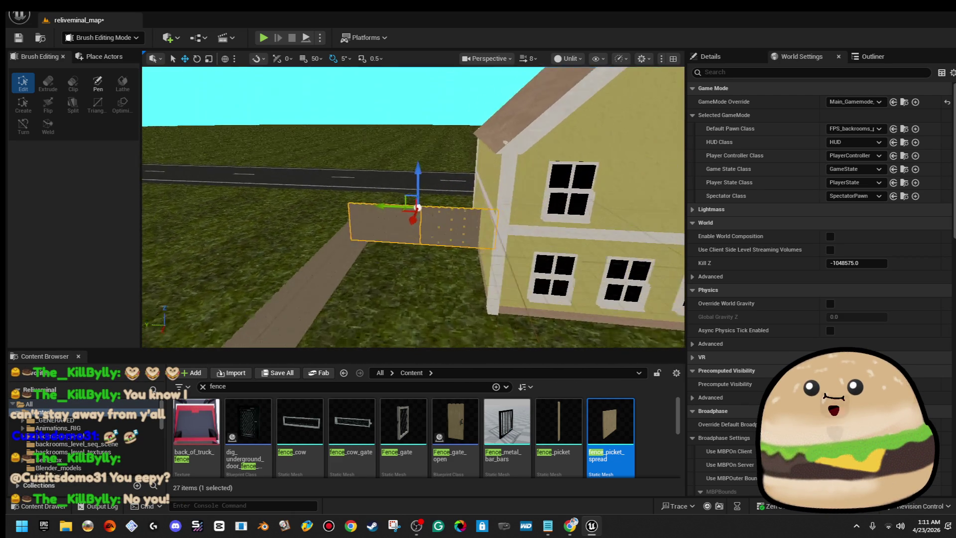
# - Inspect the fence from several angles against the house's side wall and the road
pyautogui.moveTo(345, 201)
pyautogui.mouseDown()
pyautogui.moveTo(377, 204)
pyautogui.moveTo(361, 227)
pyautogui.mouseUp()
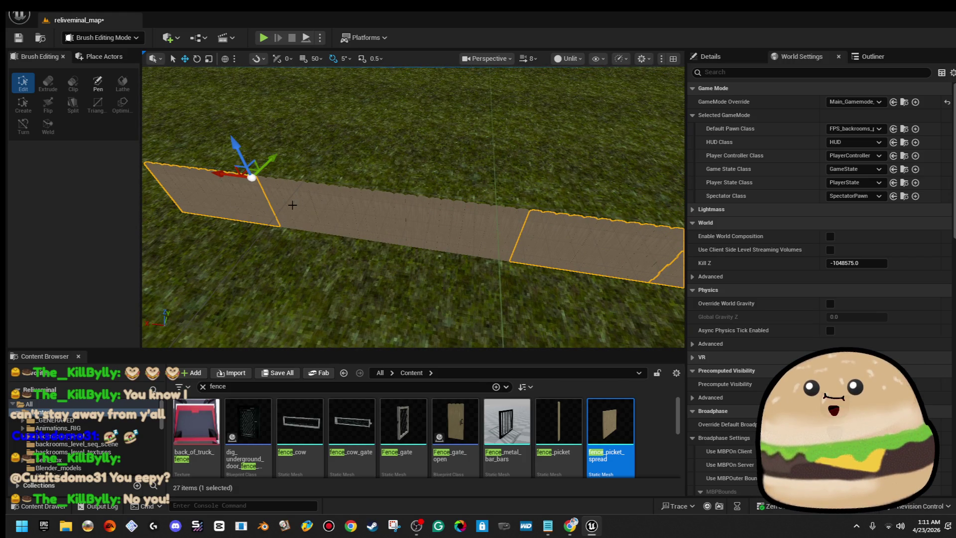
pyautogui.moveTo(467, 222); pyautogui.dragTo(470, 222)
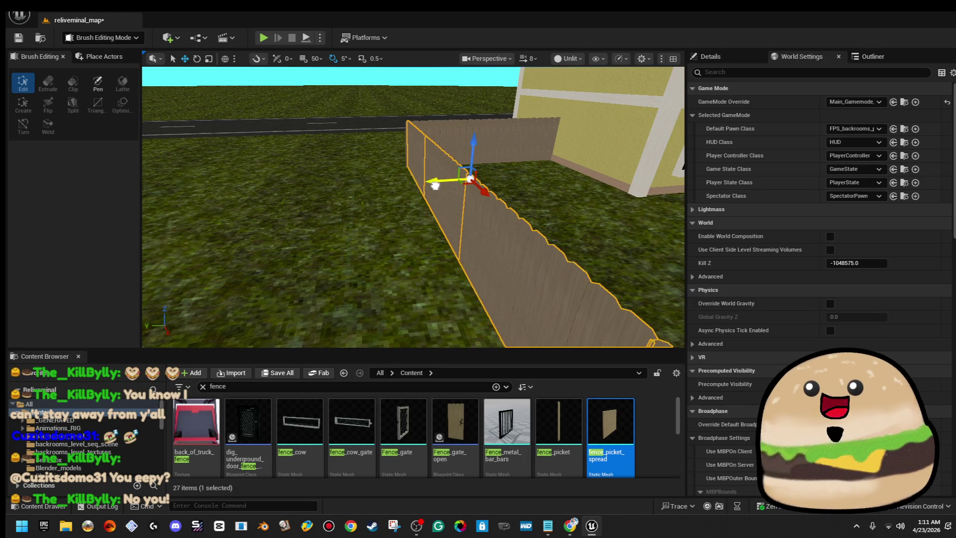
pyautogui.moveTo(431, 185)
pyautogui.mouseDown()
pyautogui.moveTo(423, 192)
pyautogui.moveTo(491, 120)
pyautogui.mouseUp()
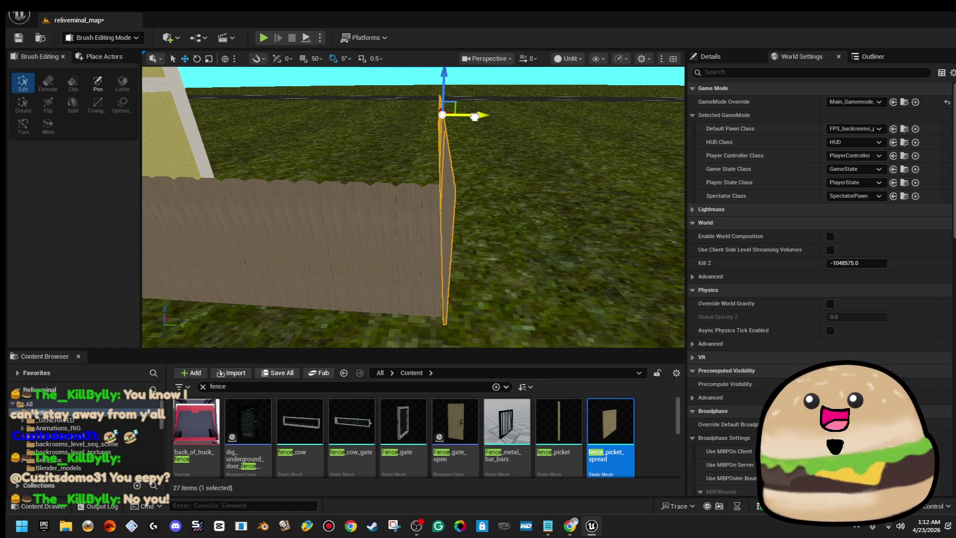
pyautogui.moveTo(472, 117)
pyautogui.mouseDown()
pyautogui.moveTo(444, 129)
pyautogui.moveTo(621, 183)
pyautogui.moveTo(518, 188)
pyautogui.mouseUp()
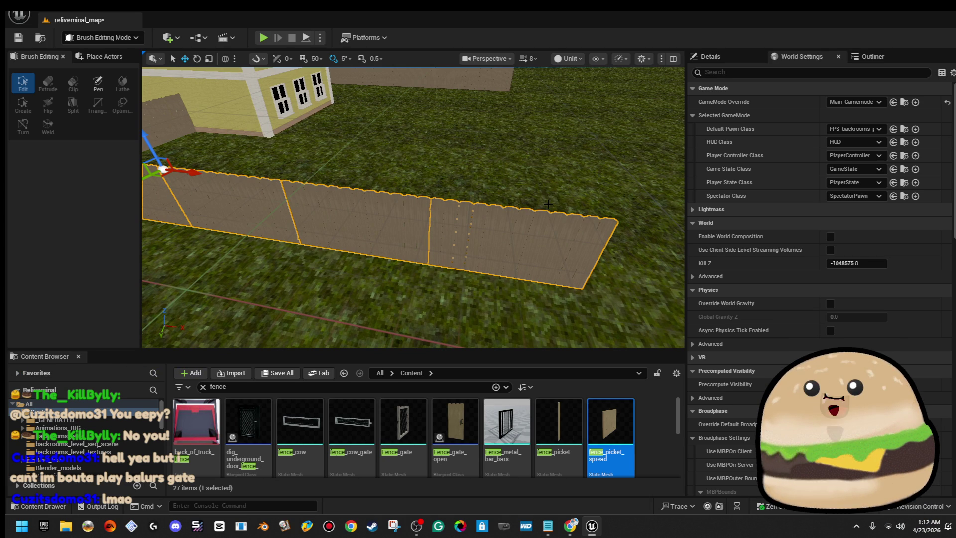
pyautogui.moveTo(552, 232)
pyautogui.mouseDown()
pyautogui.moveTo(552, 249)
pyautogui.moveTo(502, 254)
pyautogui.moveTo(350, 244)
pyautogui.moveTo(370, 211)
pyautogui.mouseUp()
# - Slide the fence panel sideways along its length with the Move tool and frame it
pyautogui.press('e')
pyautogui.press('w')
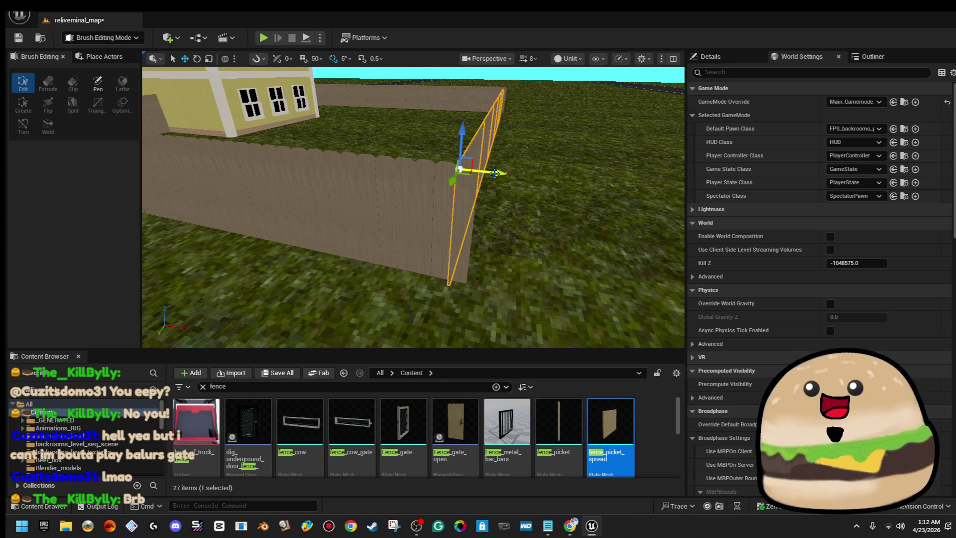
pyautogui.moveTo(517, 175); pyautogui.dragTo(478, 184)
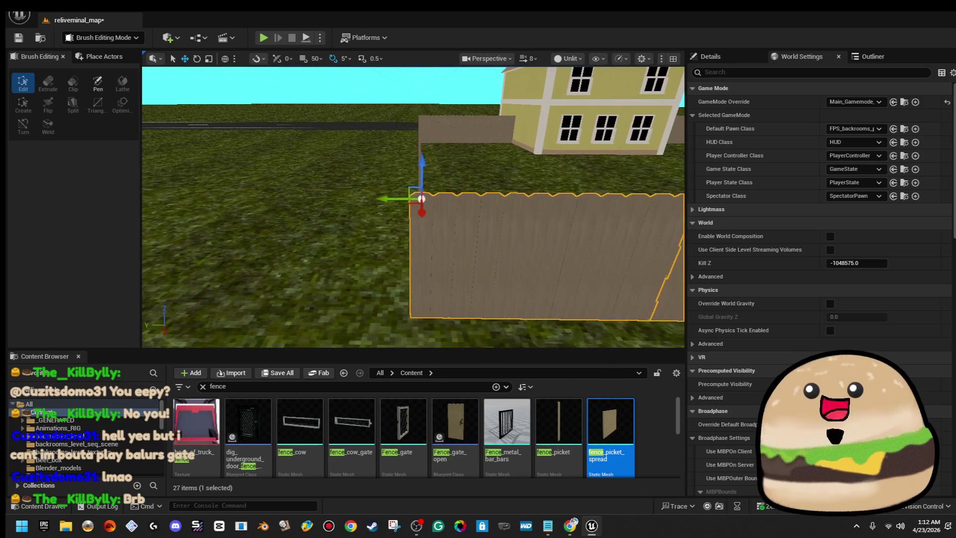
pyautogui.moveTo(407, 196); pyautogui.dragTo(448, 198)
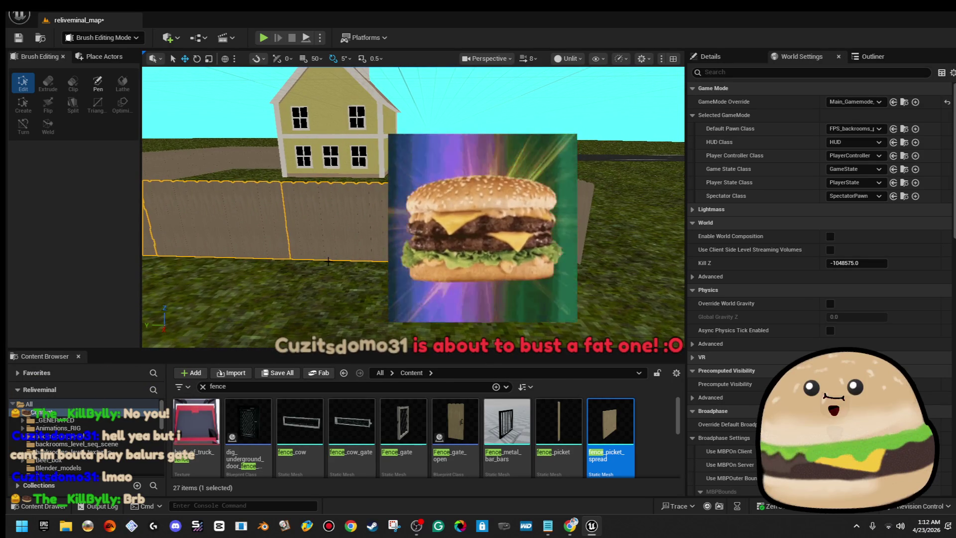
pyautogui.moveTo(278, 182)
pyautogui.mouseDown()
pyautogui.moveTo(267, 186)
pyautogui.moveTo(416, 192)
pyautogui.moveTo(394, 225)
pyautogui.mouseUp()
pyautogui.press('f')
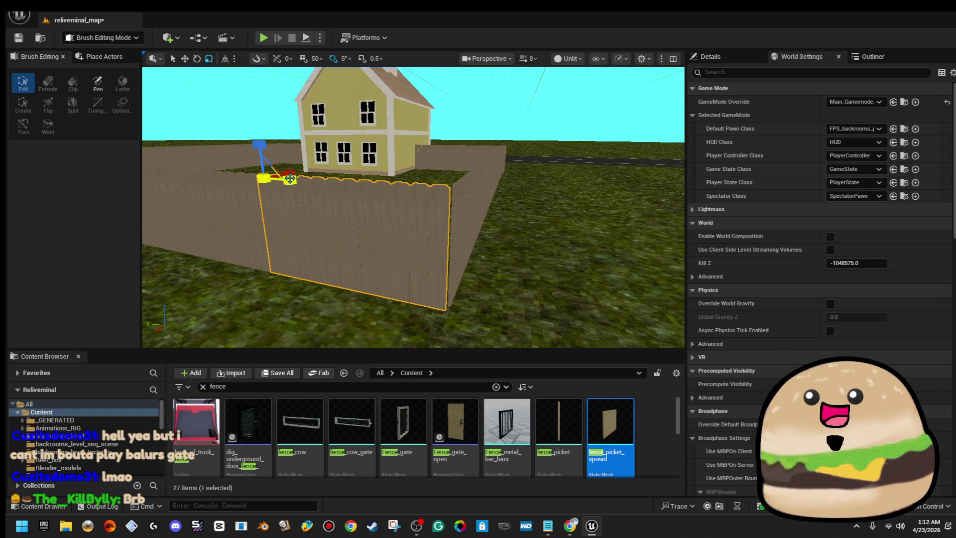
# - Select the small front fence piece and view the yard from above the road
pyautogui.moveTo(489, 204)
pyautogui.mouseDown()
pyautogui.moveTo(448, 207)
pyautogui.moveTo(488, 205)
pyautogui.mouseUp()
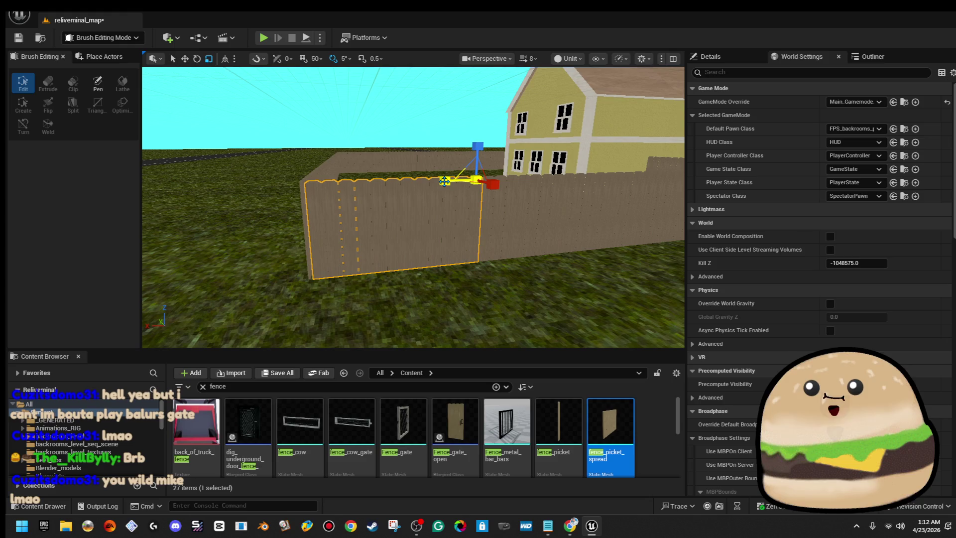
pyautogui.moveTo(444, 181); pyautogui.dragTo(475, 224)
pyautogui.click(475, 223)
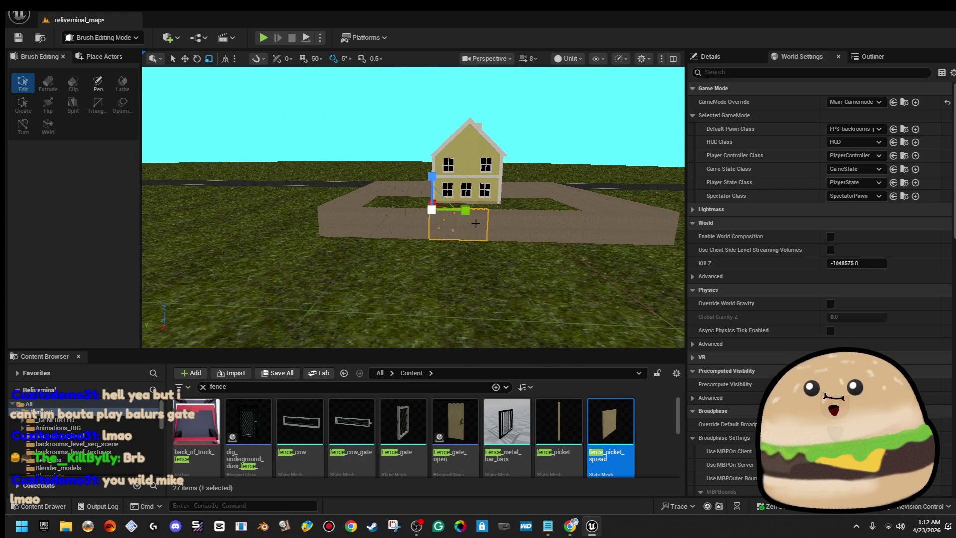
pyautogui.moveTo(509, 270); pyautogui.dragTo(483, 227)
pyautogui.moveTo(527, 181)
pyautogui.mouseDown()
pyautogui.moveTo(488, 185)
pyautogui.moveTo(409, 142)
pyautogui.moveTo(501, 140)
pyautogui.mouseUp()
# - Shift the right-hand road slightly sideways along X
pyautogui.hotkey('ctrl', 'z')
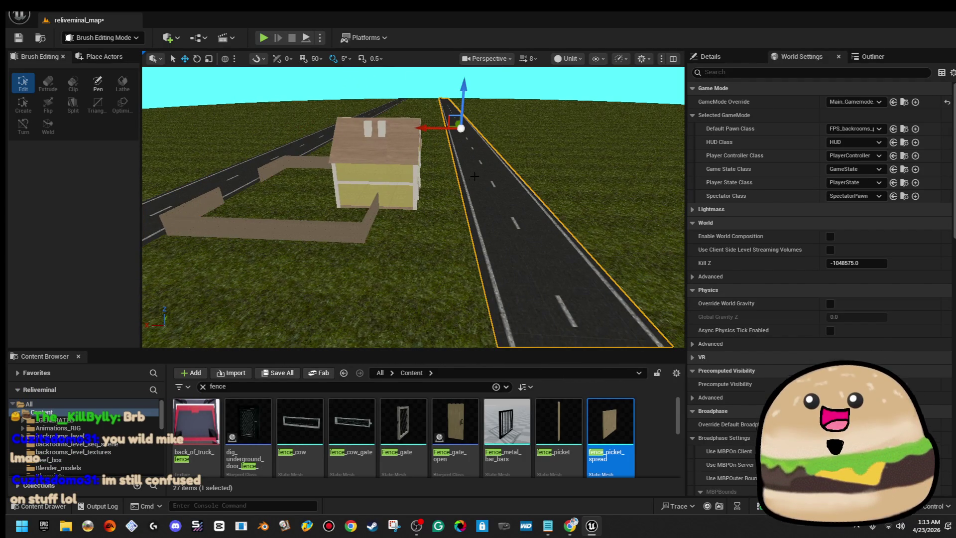
pyautogui.moveTo(424, 124); pyautogui.dragTo(415, 128)
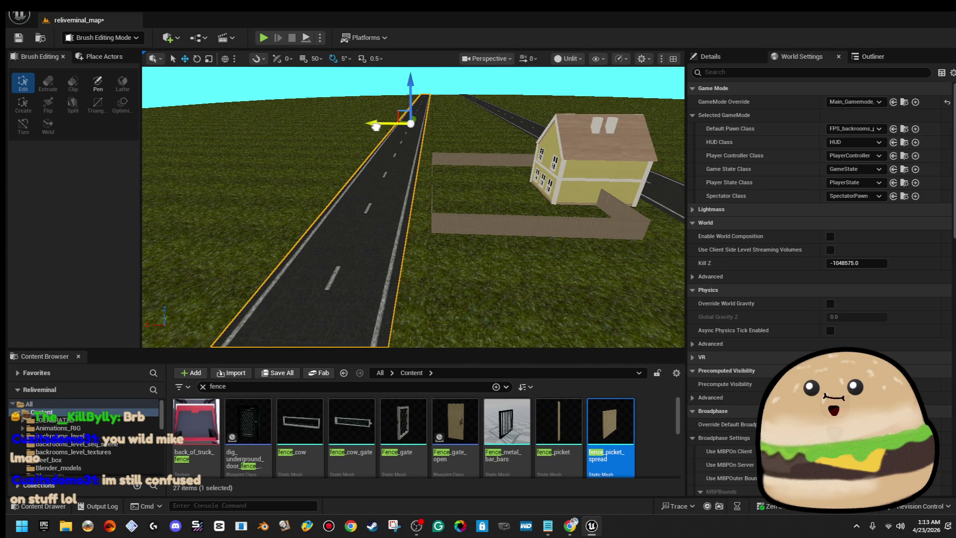
pyautogui.moveTo(373, 126); pyautogui.dragTo(378, 127)
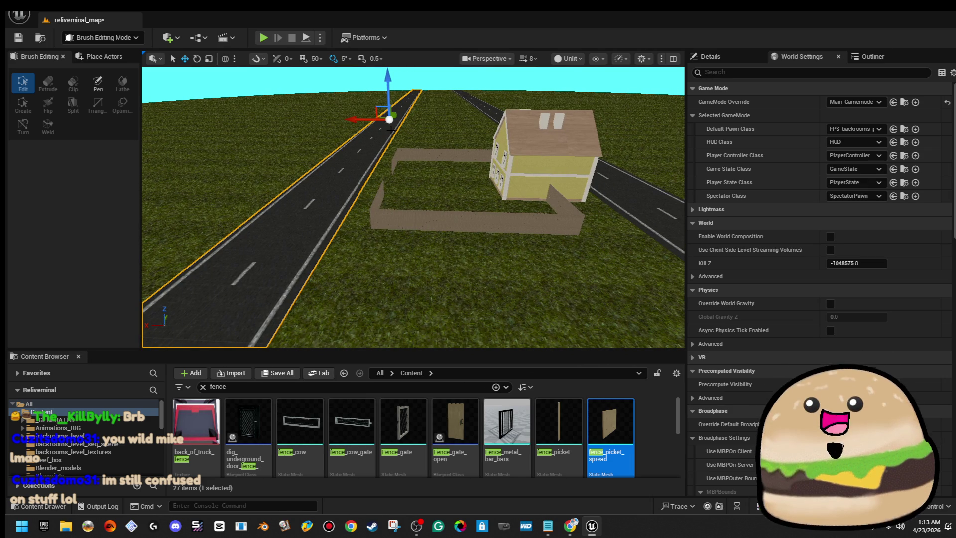
pyautogui.moveTo(391, 131)
pyautogui.mouseDown()
pyautogui.moveTo(418, 132)
pyautogui.moveTo(424, 112)
pyautogui.moveTo(401, 119)
pyautogui.moveTo(440, 121)
pyautogui.moveTo(441, 105)
pyautogui.moveTo(421, 188)
pyautogui.mouseUp()
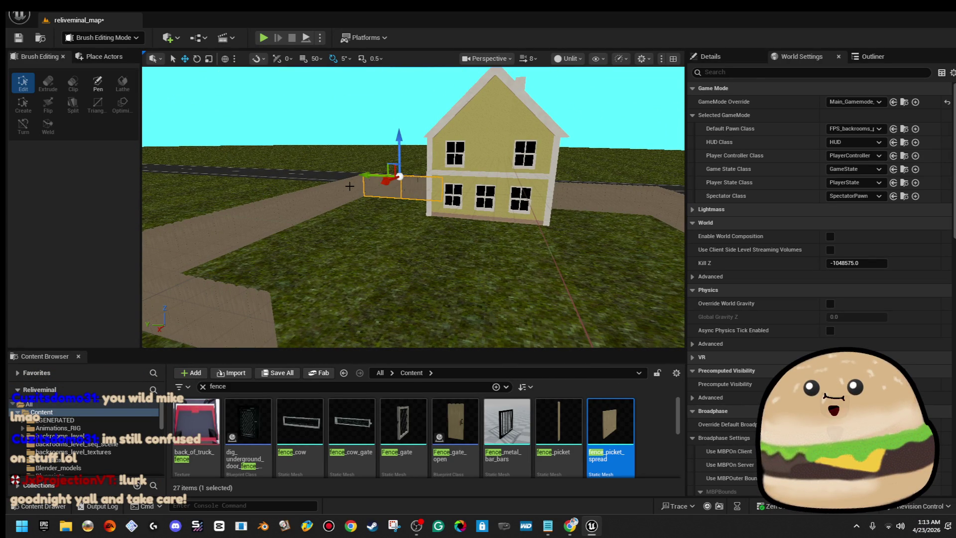
# - Multi-select two fence panels and the house, then delete the selection
pyautogui.moveTo(259, 223); pyautogui.dragTo(306, 237)
pyautogui.keyDown('ctrl'); pyautogui.click(448, 216); pyautogui.keyUp('ctrl')
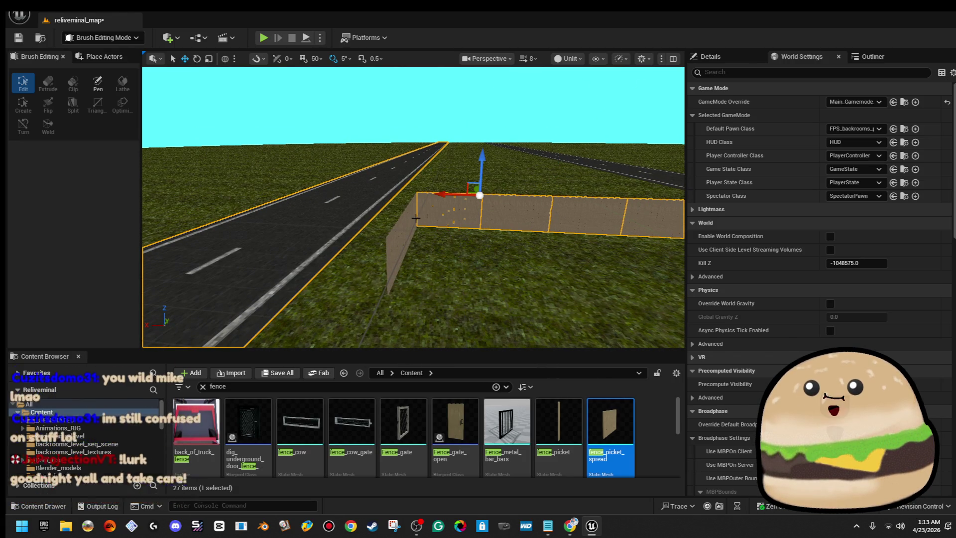
pyautogui.keyDown('ctrl'); pyautogui.click(402, 233); pyautogui.keyUp('ctrl')
pyautogui.moveTo(398, 241)
pyautogui.mouseDown()
pyautogui.moveTo(384, 239)
pyautogui.moveTo(413, 201)
pyautogui.moveTo(450, 205)
pyautogui.moveTo(500, 182)
pyautogui.moveTo(484, 125)
pyautogui.mouseUp()
pyautogui.keyDown('ctrl'); pyautogui.click(426, 224); pyautogui.keyUp('ctrl')
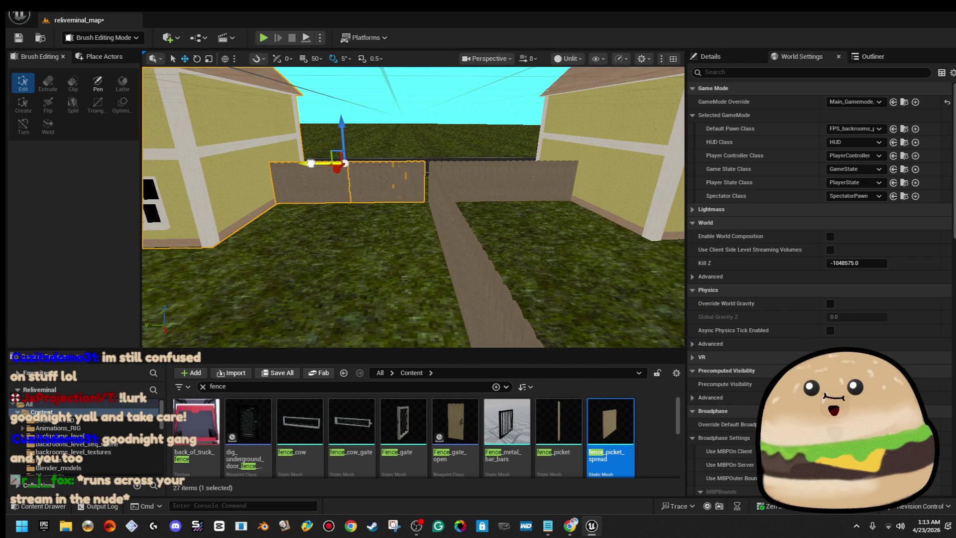
pyautogui.moveTo(315, 163); pyautogui.dragTo(316, 204)
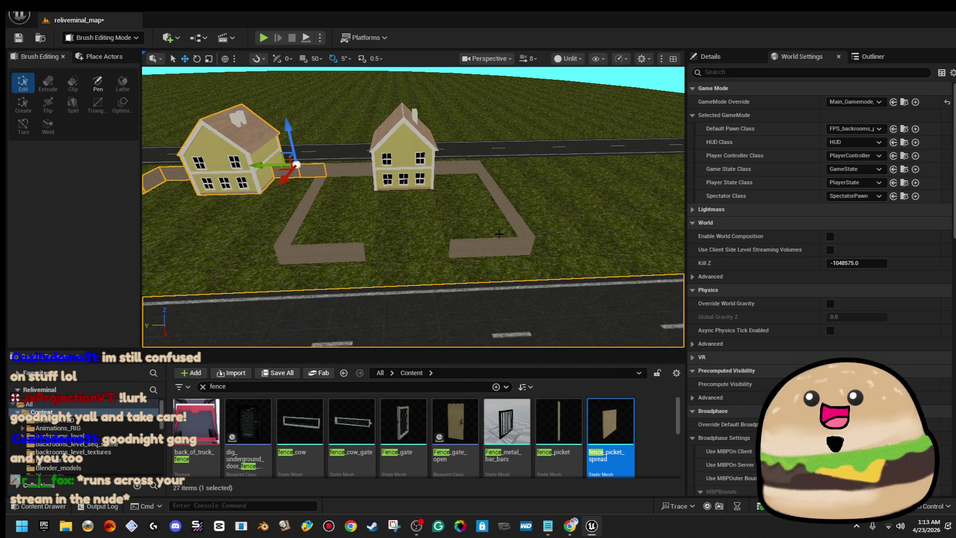
pyautogui.moveTo(461, 251)
pyautogui.mouseDown()
pyautogui.moveTo(515, 241)
pyautogui.moveTo(283, 243)
pyautogui.mouseUp()
pyautogui.press('Delete')
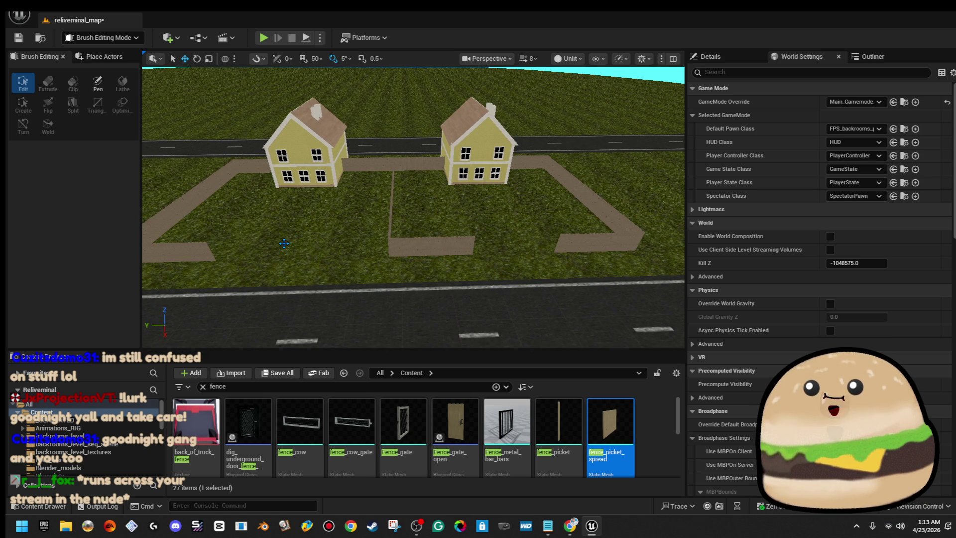
pyautogui.hotkey('ctrl', 'z')
pyautogui.press('Delete')
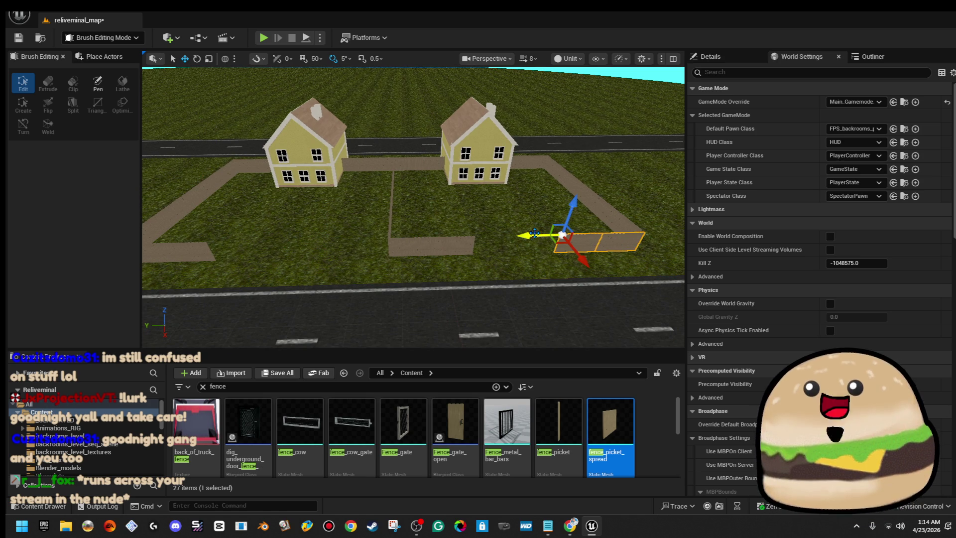
# - Frame the selected fence, then pull the view back over the road and houses
pyautogui.scroll(5, 266, 249)
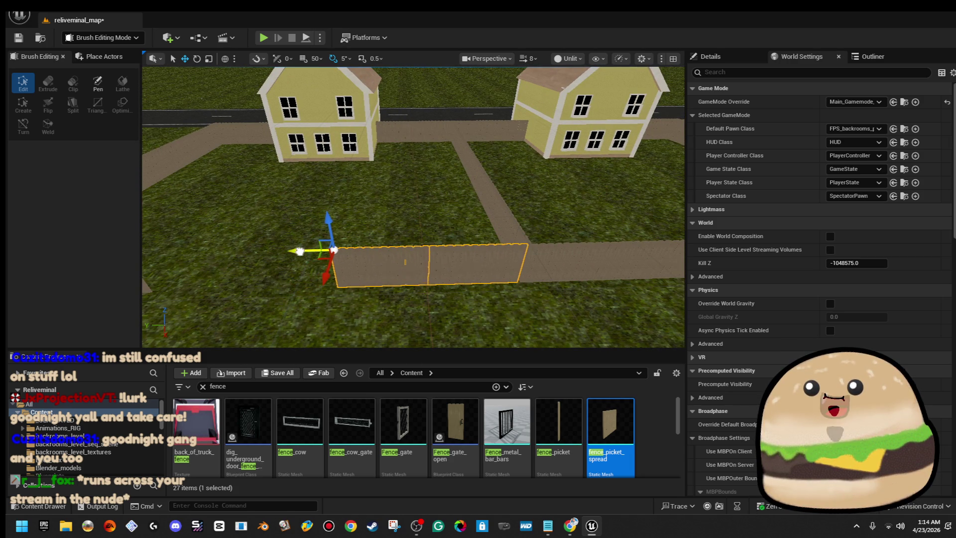
pyautogui.moveTo(305, 254); pyautogui.dragTo(283, 252)
pyautogui.press('f')
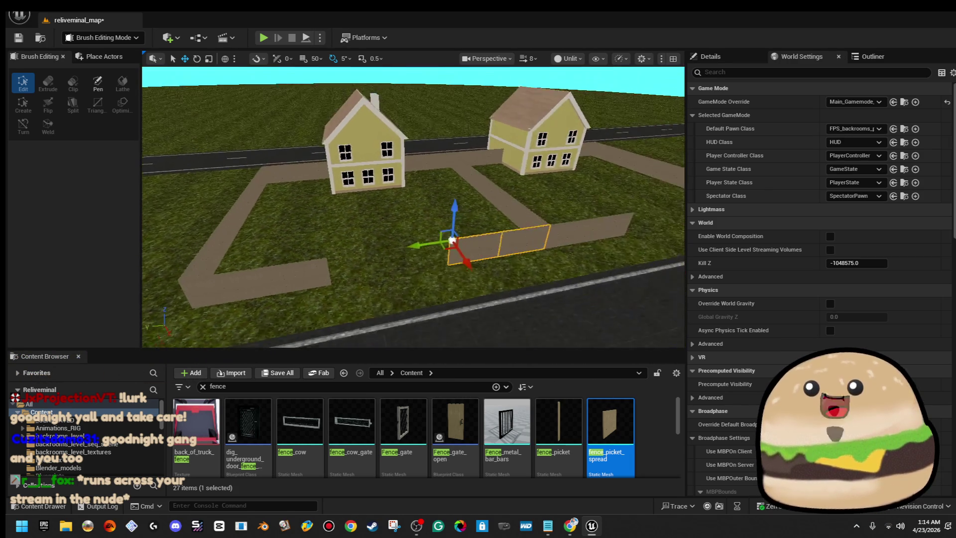
pyautogui.scroll(10, 413, 206)
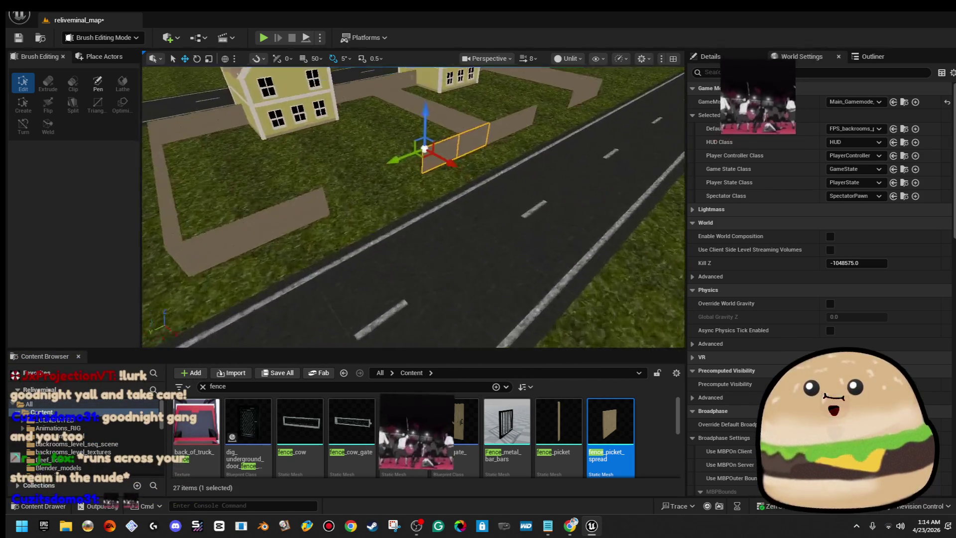
pyautogui.press('f')
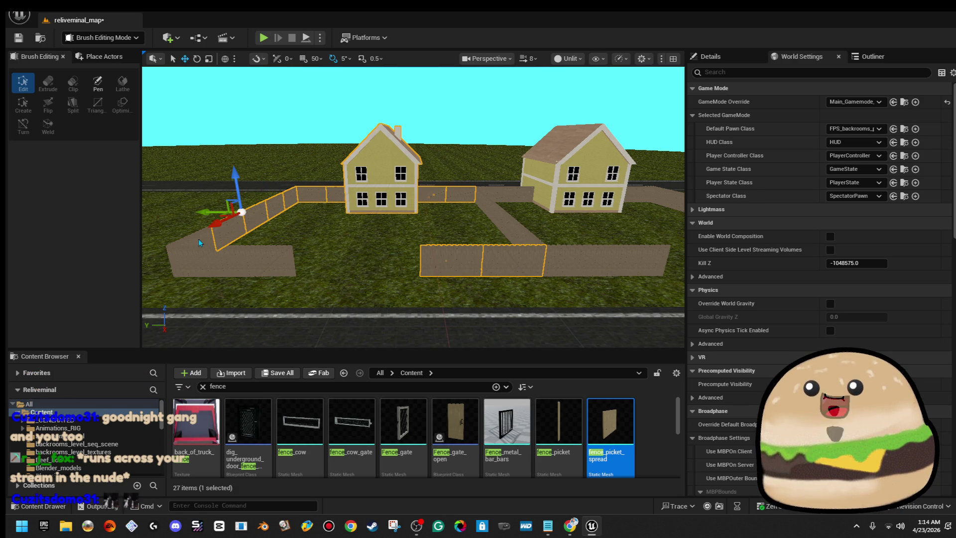
pyautogui.moveTo(274, 257)
pyautogui.mouseDown()
pyautogui.moveTo(364, 258)
pyautogui.moveTo(168, 251)
pyautogui.moveTo(212, 234)
pyautogui.moveTo(179, 231)
pyautogui.moveTo(144, 239)
pyautogui.mouseUp()
pyautogui.moveTo(575, 233)
pyautogui.mouseDown()
pyautogui.moveTo(473, 242)
pyautogui.moveTo(297, 222)
pyautogui.moveTo(377, 235)
pyautogui.mouseUp()
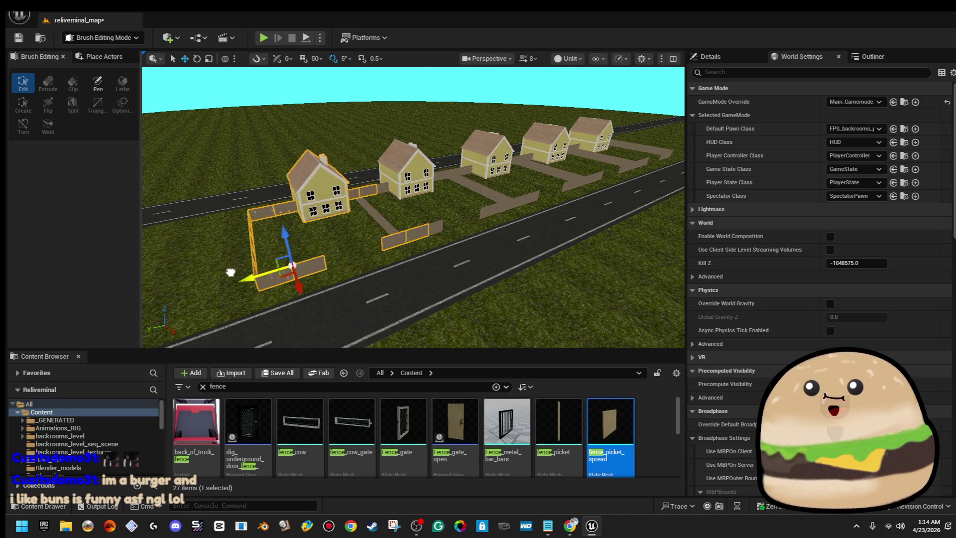
# - Slide the selected house and fence group left along the X axis to even the spacing
pyautogui.moveTo(208, 278)
pyautogui.mouseDown()
pyautogui.moveTo(179, 278)
pyautogui.moveTo(208, 278)
pyautogui.mouseUp()
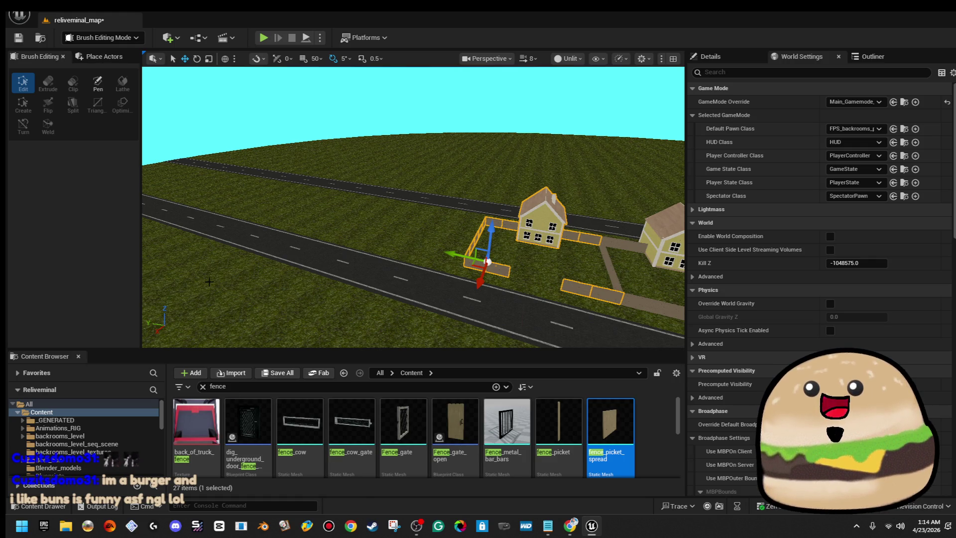
pyautogui.moveTo(209, 279); pyautogui.dragTo(308, 278)
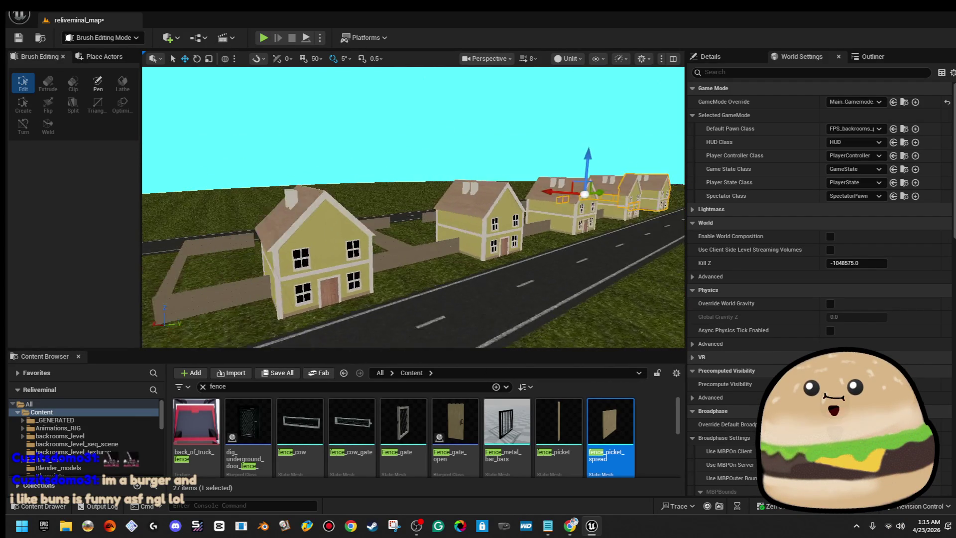
pyautogui.moveTo(309, 279)
pyautogui.mouseDown()
pyautogui.moveTo(378, 279)
pyautogui.moveTo(339, 279)
pyautogui.moveTo(339, 309)
pyautogui.mouseUp()
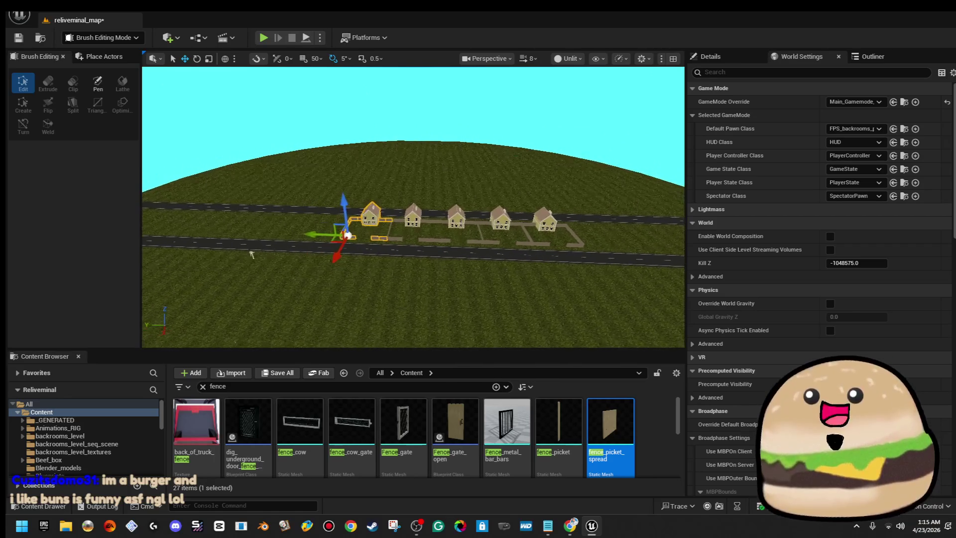
pyautogui.scroll(10, 423, 242)
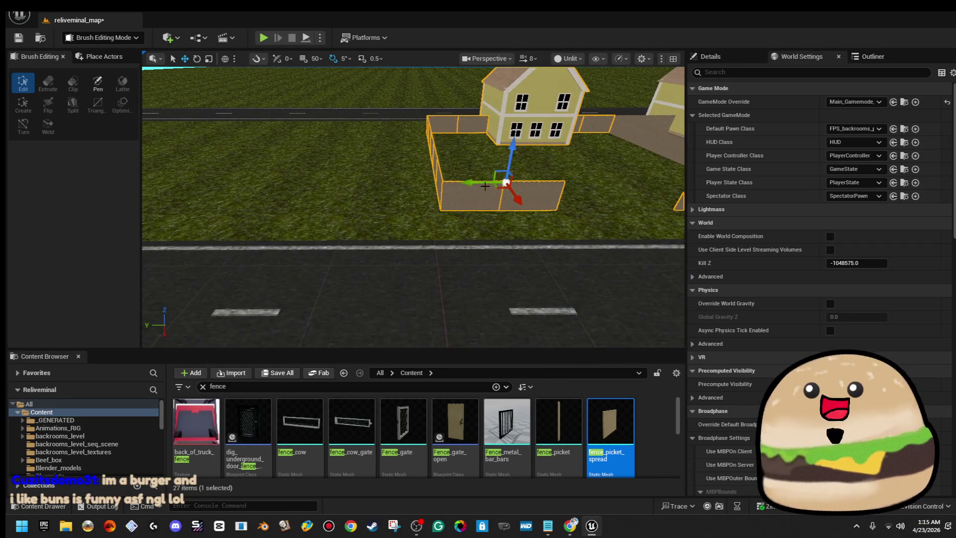
pyautogui.moveTo(469, 180)
pyautogui.mouseDown()
pyautogui.moveTo(177, 188)
pyautogui.moveTo(320, 189)
pyautogui.moveTo(401, 227)
pyautogui.mouseUp()
pyautogui.moveTo(357, 178); pyautogui.dragTo(275, 178)
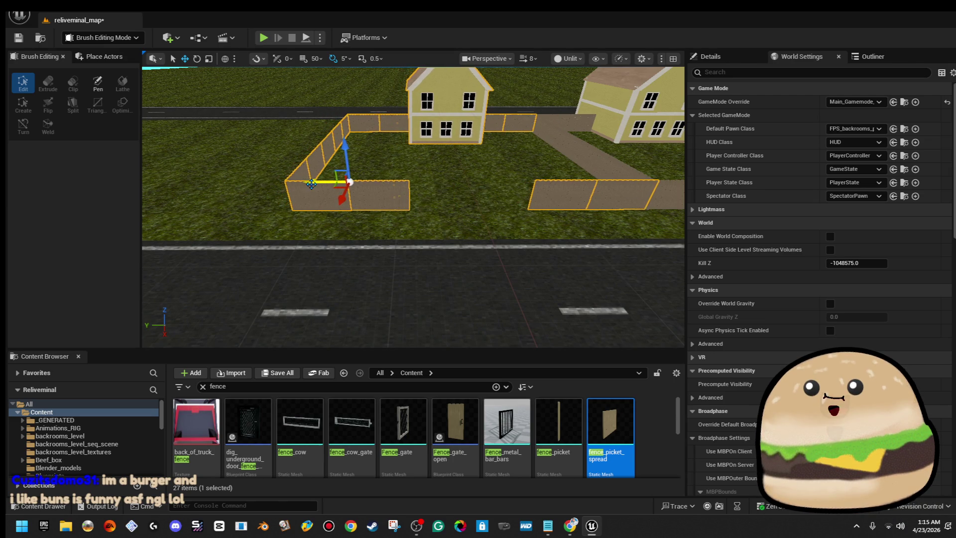
# - Start a playtest from a spot on the road using Play From Here
pyautogui.scroll(-10, 312, 183)
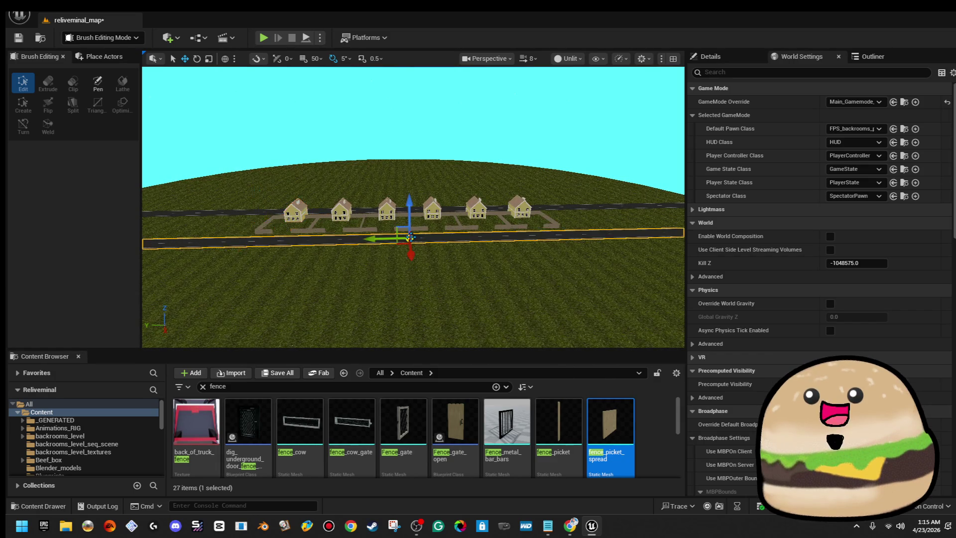
pyautogui.moveTo(413, 207)
pyautogui.mouseDown()
pyautogui.moveTo(386, 150)
pyautogui.moveTo(269, 161)
pyautogui.moveTo(261, 179)
pyautogui.mouseUp()
pyautogui.moveTo(450, 236)
pyautogui.mouseDown()
pyautogui.moveTo(439, 235)
pyautogui.moveTo(449, 236)
pyautogui.mouseUp()
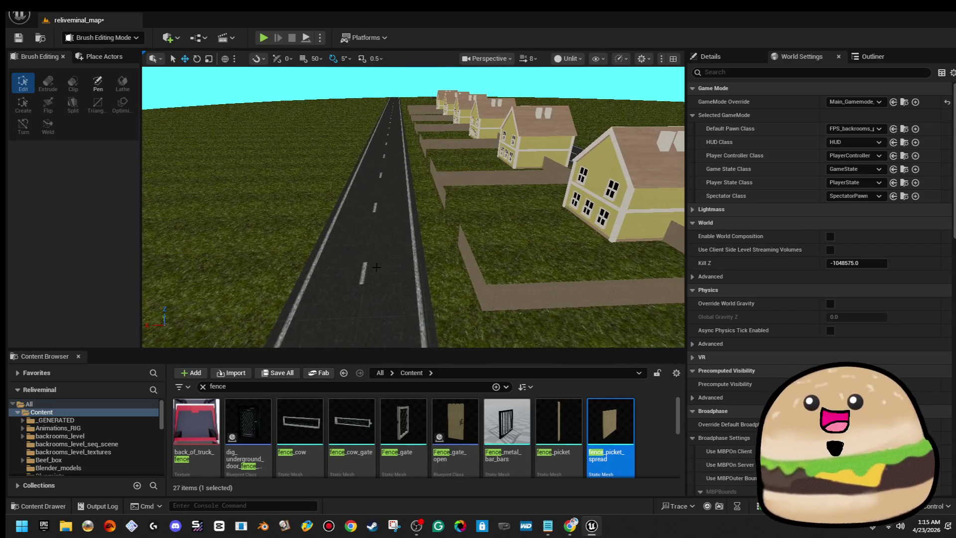
pyautogui.rightClick(378, 172)
pyautogui.moveTo(445, 449)
pyautogui.click(443, 505)
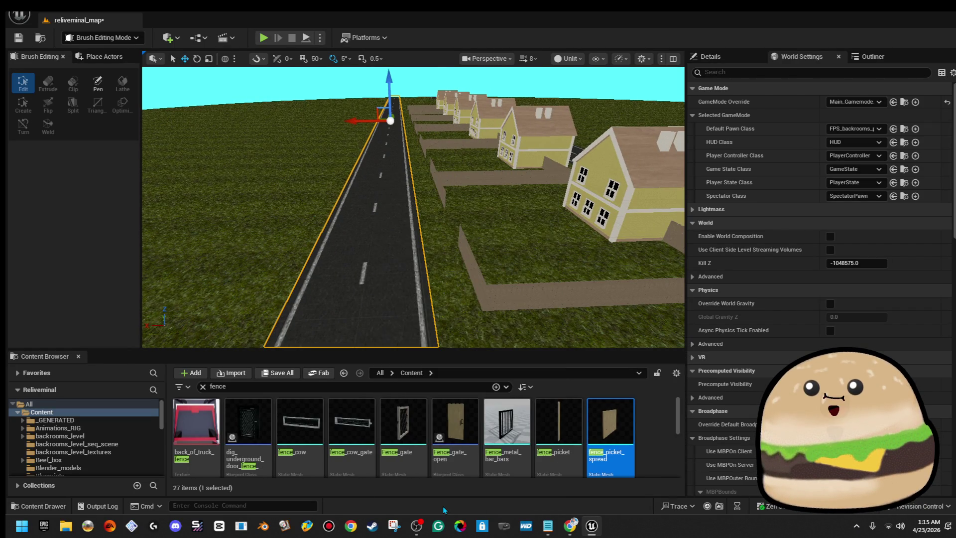
# - Walk the player forward along the asphalt road toward the row of houses
pyautogui.press('w')
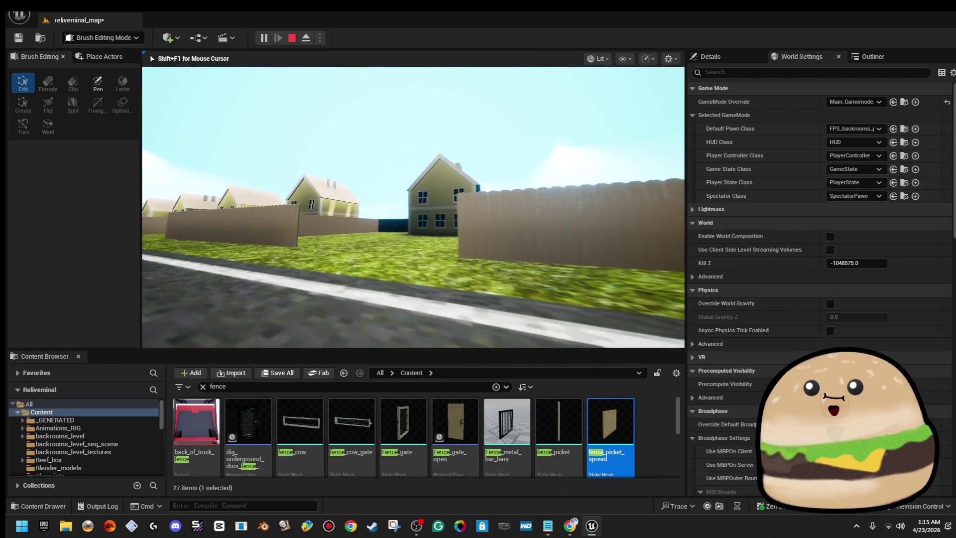
pyautogui.press('w')
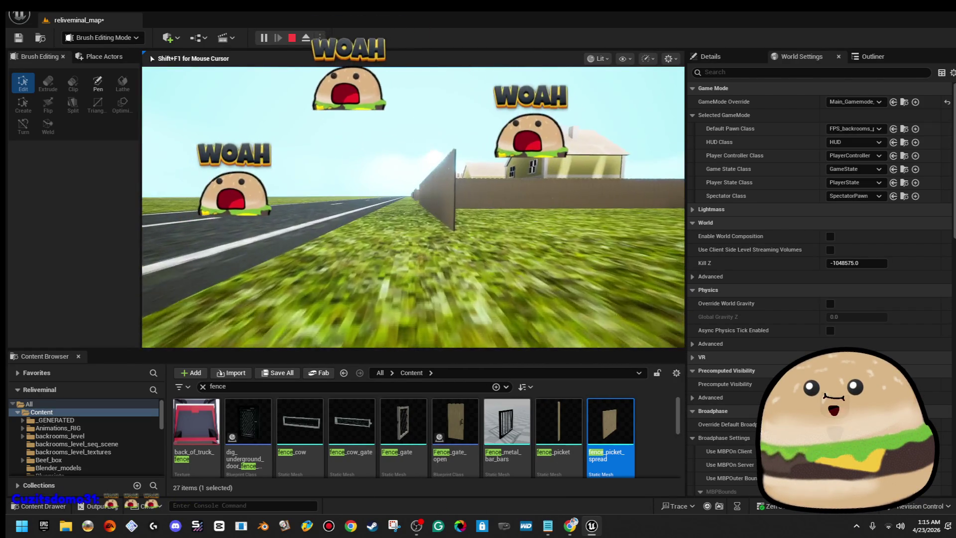
pyautogui.press('w')
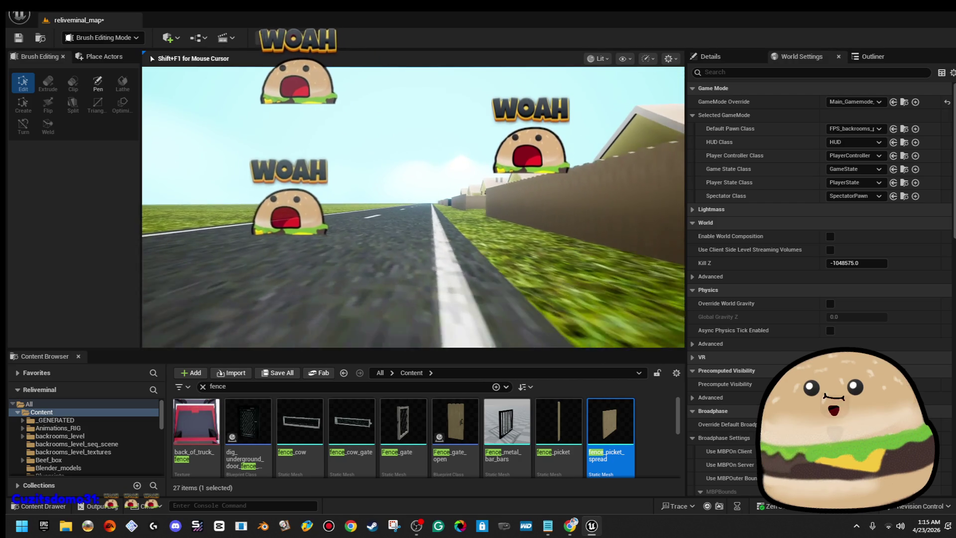
pyautogui.press('w')
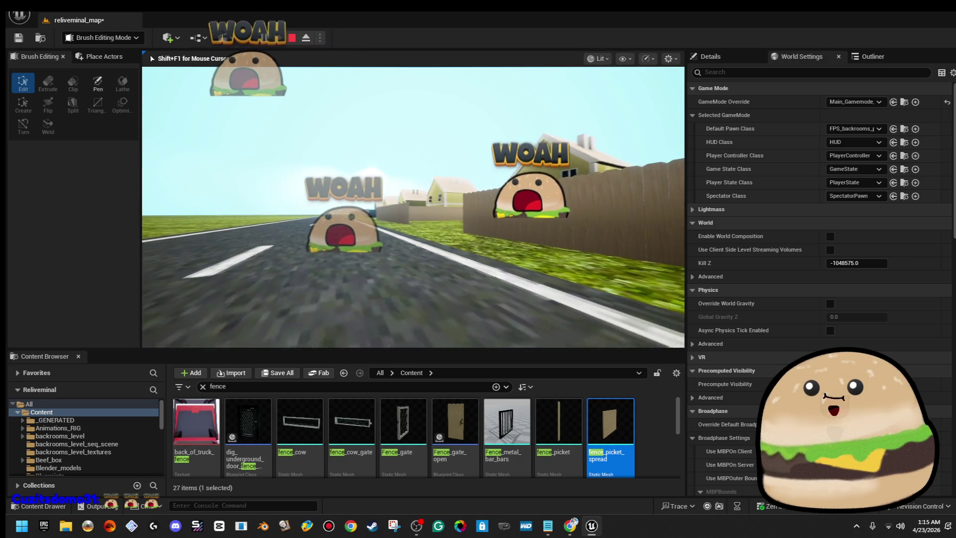
pyautogui.press('w')
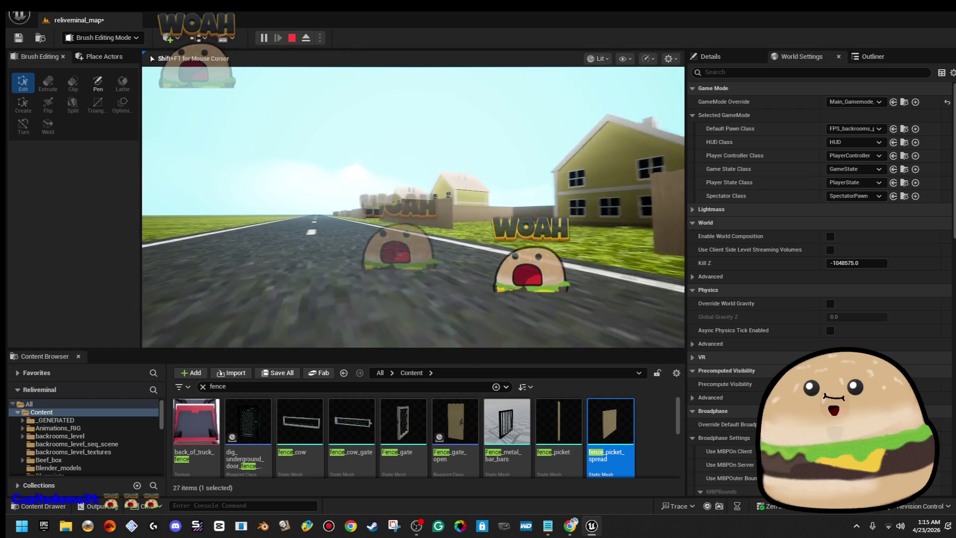
pyautogui.press('w')
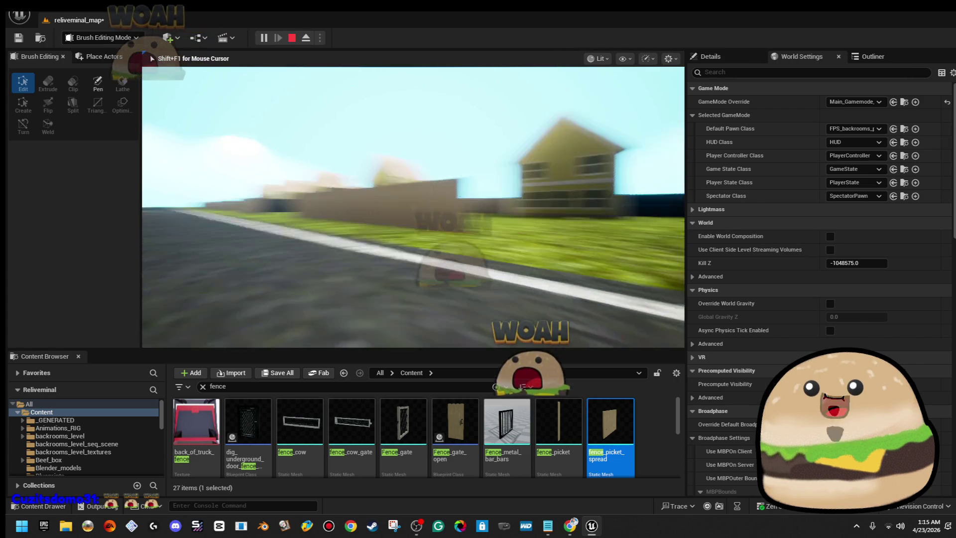
pyautogui.press('w')
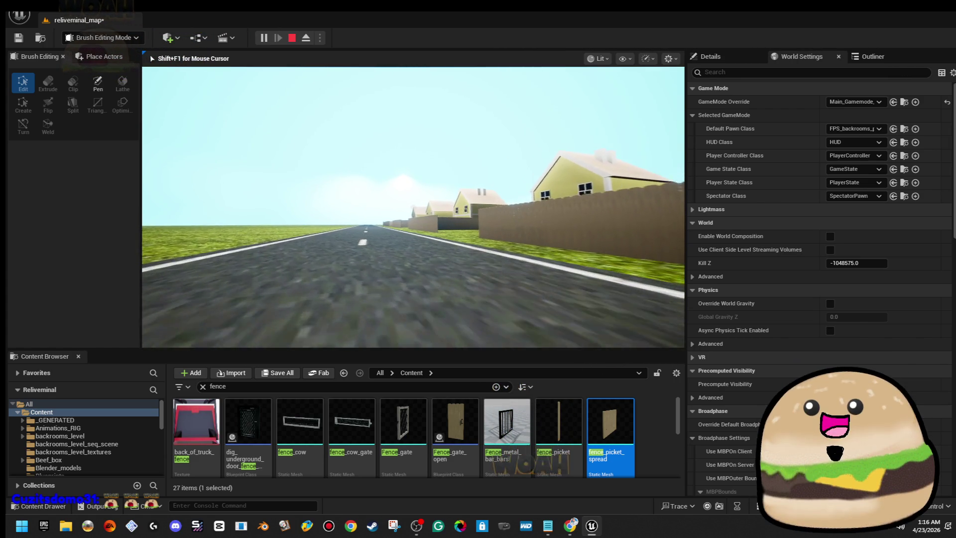
pyautogui.press('w')
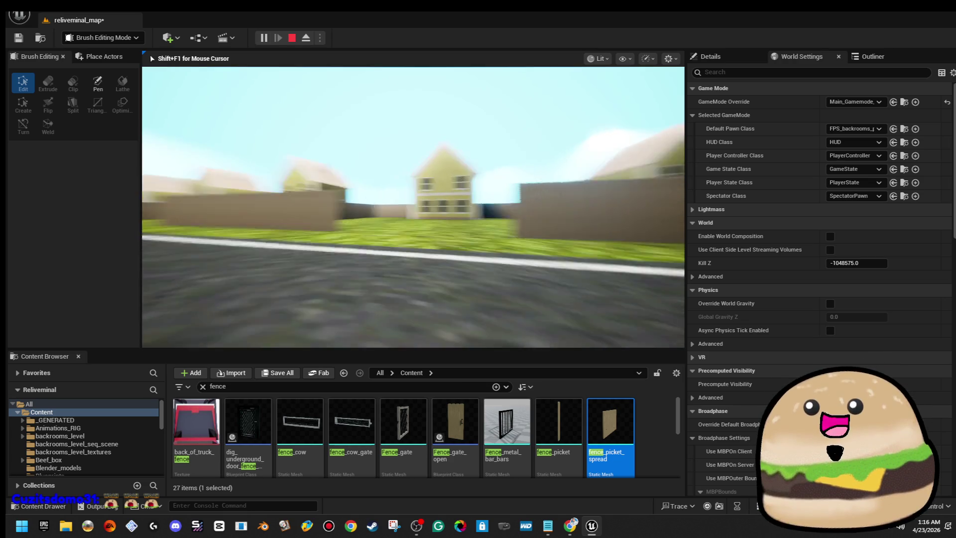
pyautogui.press('w')
# - Make the game fullscreen, walk through a yard to the centre house, then exit play
pyautogui.press('F11')
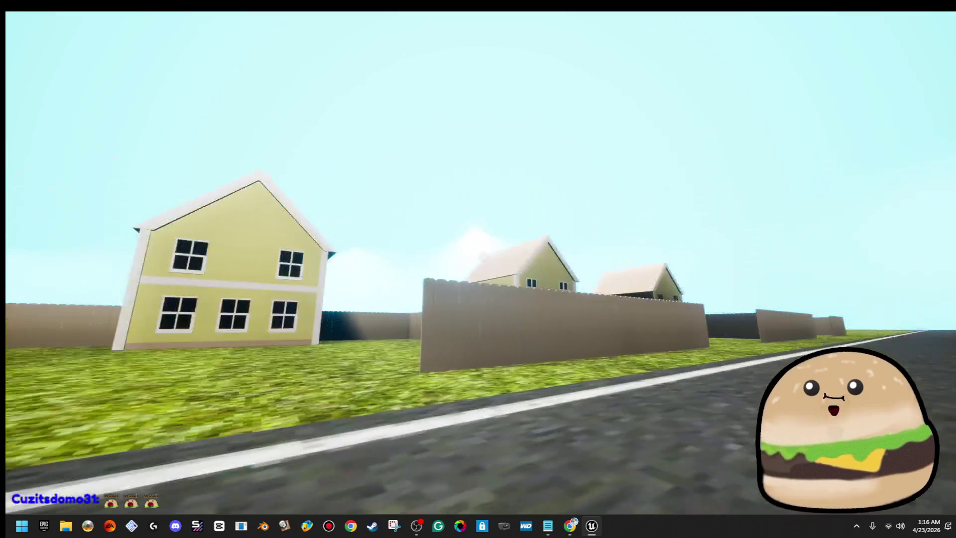
pyautogui.press('w')
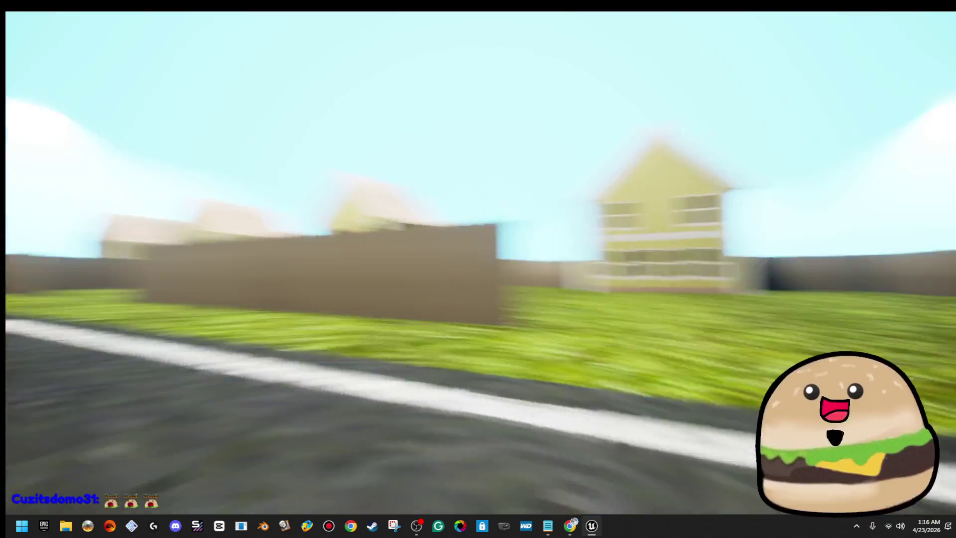
pyautogui.press('w')
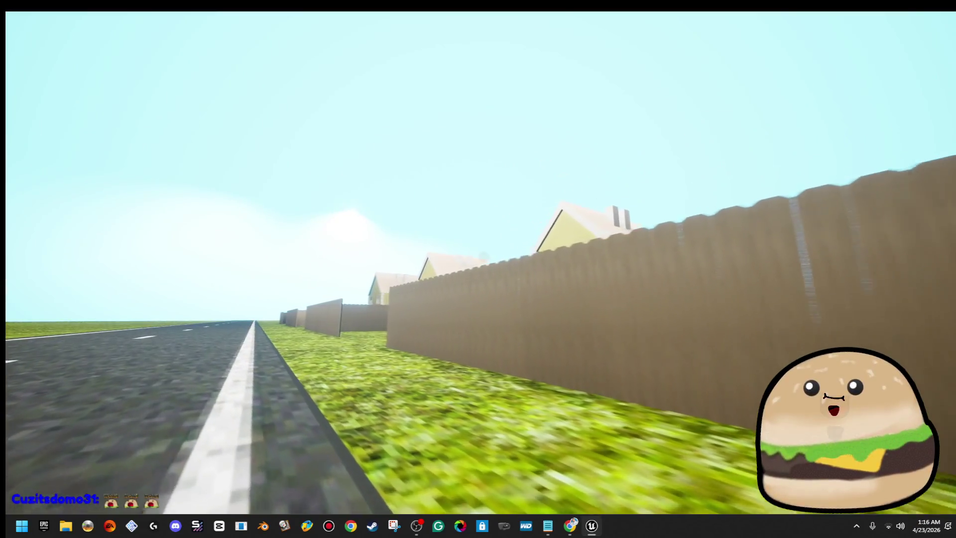
pyautogui.press('w')
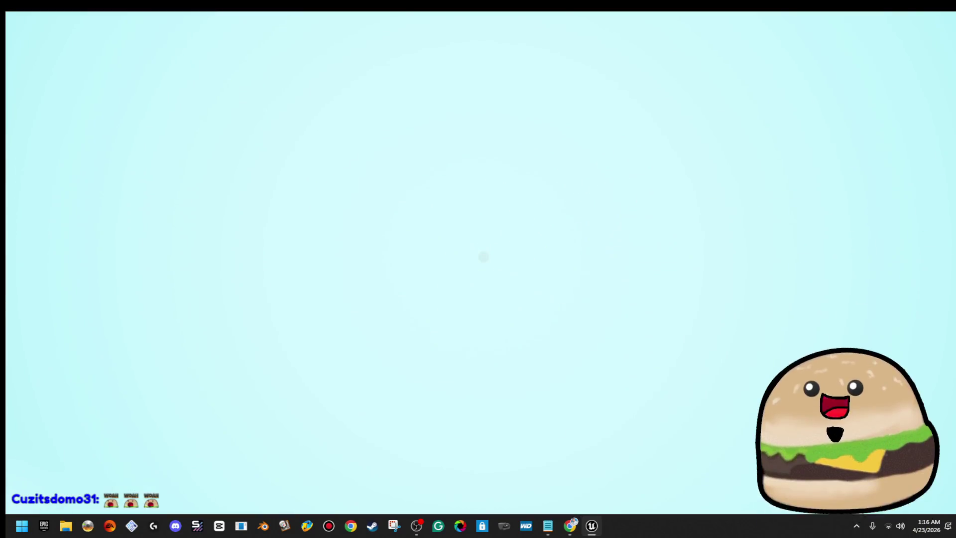
pyautogui.press('w')
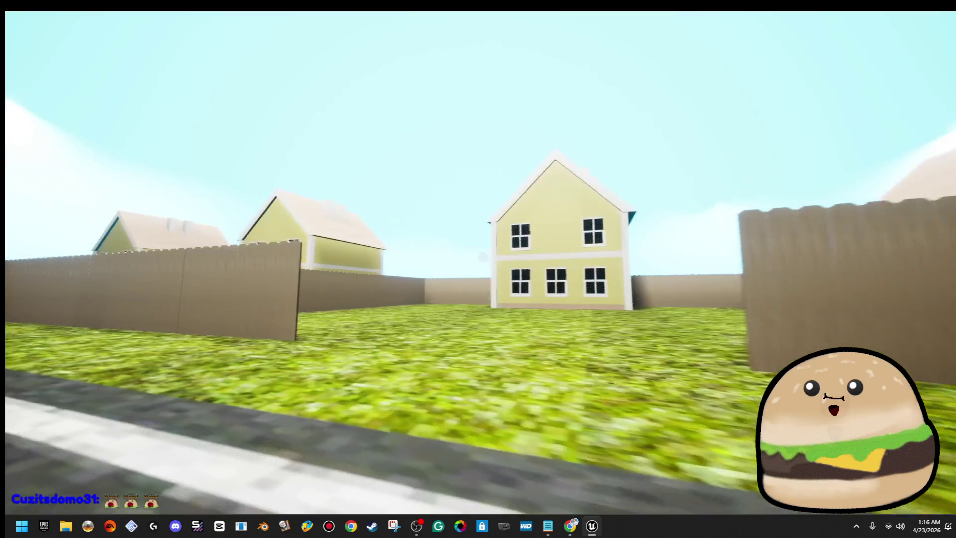
pyautogui.press('w')
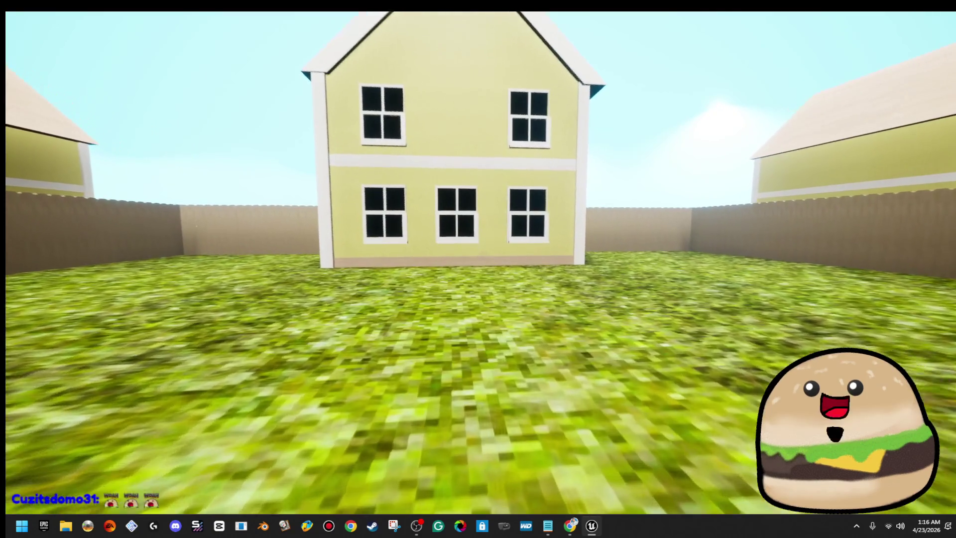
pyautogui.press('Escape')
# - Rotate the selected road pieces 90 degrees on Z, then select a single road piece
pyautogui.moveTo(545, 406)
pyautogui.mouseDown()
pyautogui.moveTo(547, 473)
pyautogui.moveTo(488, 438)
pyautogui.moveTo(329, 438)
pyautogui.mouseUp()
pyautogui.moveTo(449, 264)
pyautogui.mouseDown()
pyautogui.moveTo(488, 249)
pyautogui.moveTo(449, 264)
pyautogui.mouseUp()
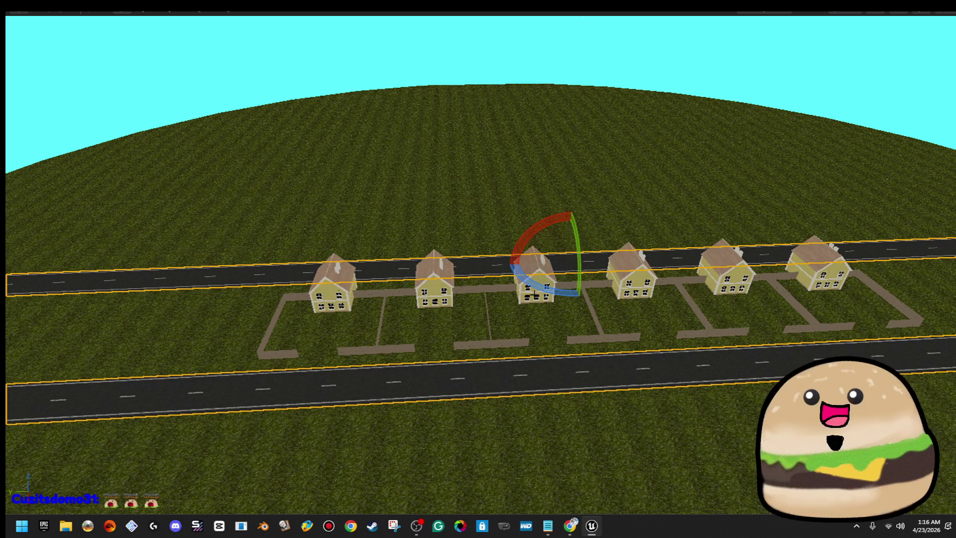
pyautogui.moveTo(581, 298)
pyautogui.mouseDown()
pyautogui.moveTo(553, 306)
pyautogui.moveTo(507, 264)
pyautogui.mouseUp()
pyautogui.moveTo(575, 284)
pyautogui.mouseDown()
pyautogui.moveTo(528, 309)
pyautogui.moveTo(513, 349)
pyautogui.moveTo(523, 319)
pyautogui.moveTo(528, 348)
pyautogui.moveTo(535, 299)
pyautogui.moveTo(613, 296)
pyautogui.mouseUp()
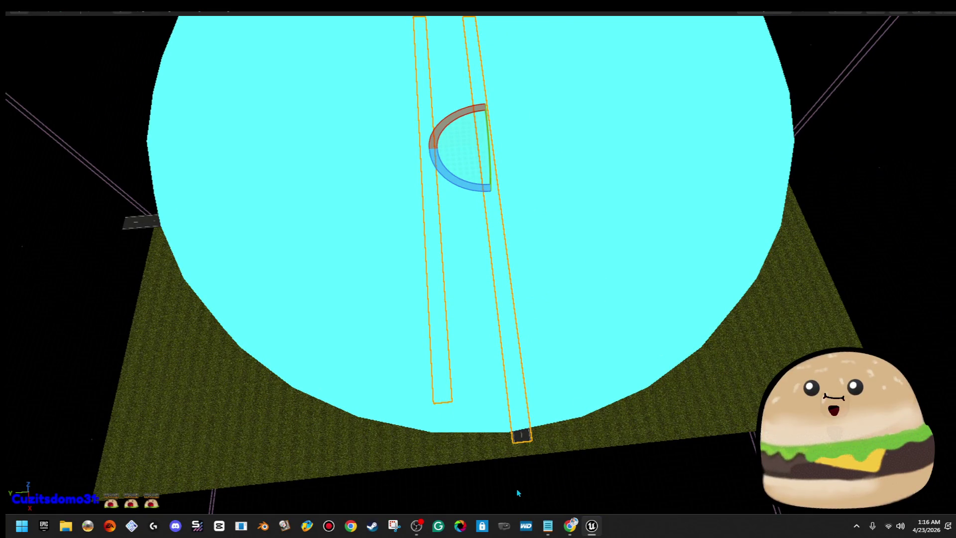
pyautogui.moveTo(424, 176)
pyautogui.mouseDown()
pyautogui.moveTo(409, 140)
pyautogui.moveTo(473, 260)
pyautogui.moveTo(428, 234)
pyautogui.moveTo(405, 485)
pyautogui.mouseUp()
pyautogui.click(473, 260)
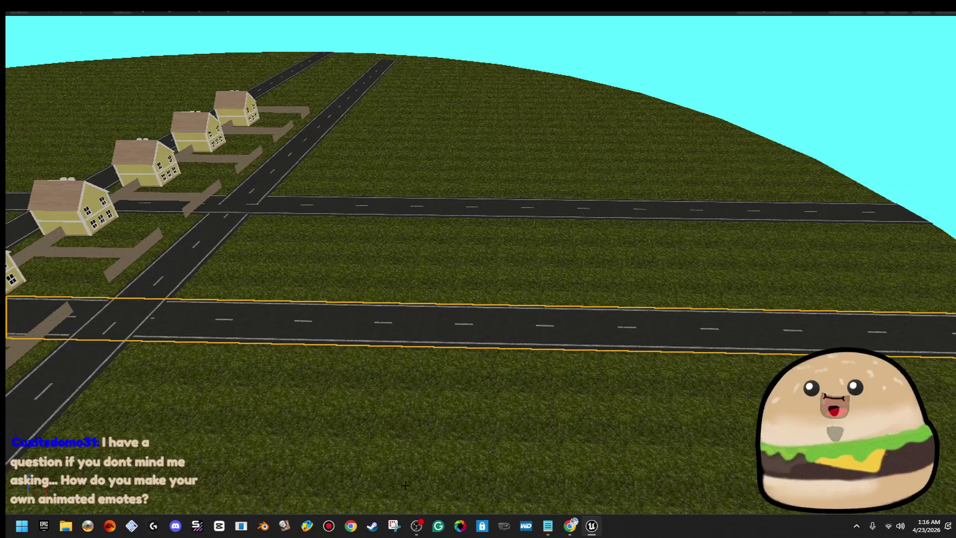
# - Launch Paint 3D on a new canvas and draw an ellipse with the 2D circle shape
pyautogui.click(22, 527)
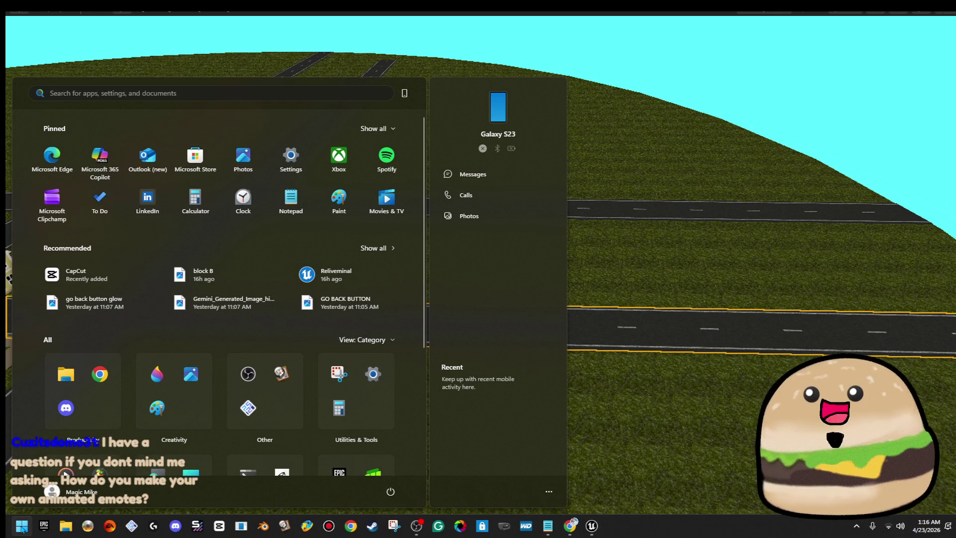
pyautogui.click(155, 373)
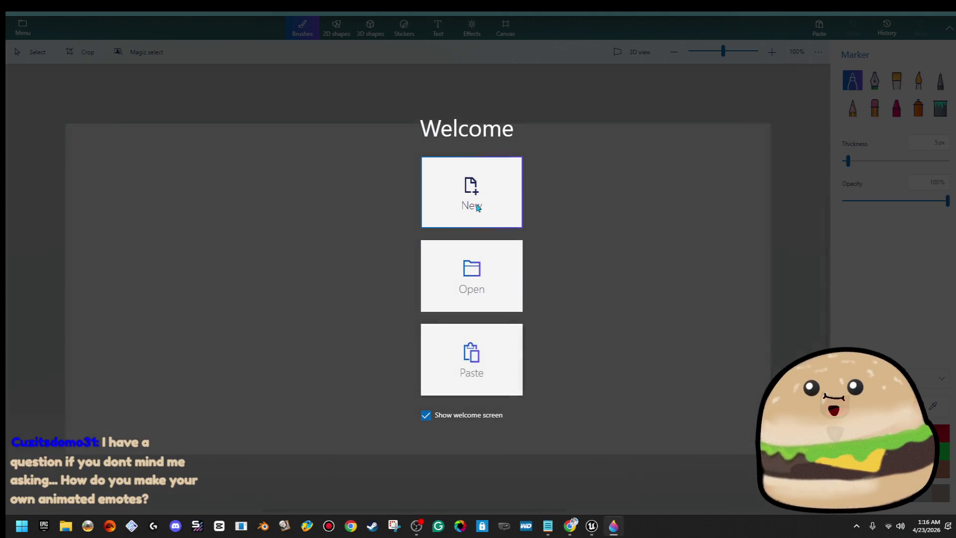
pyautogui.click(477, 207)
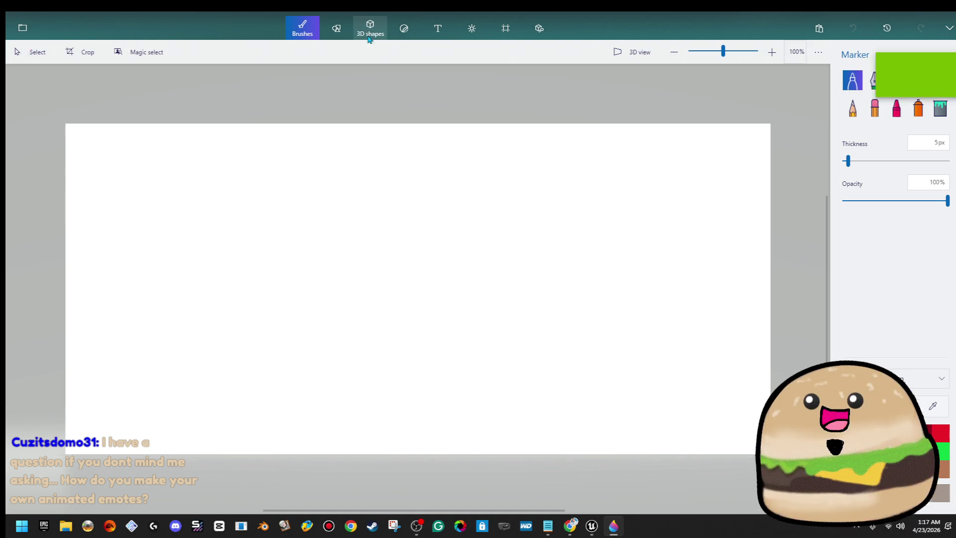
pyautogui.click(336, 28)
pyautogui.moveTo(338, 203); pyautogui.dragTo(490, 328)
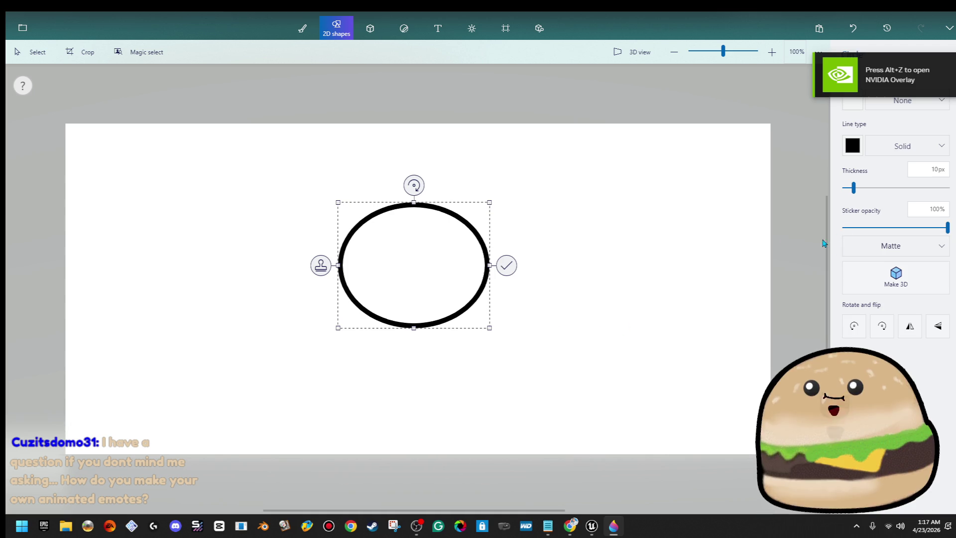
# - Give the ellipse a solid outline and a solid blue fill
pyautogui.click(900, 146)
pyautogui.click(915, 144)
pyautogui.click(916, 109)
pyautogui.click(904, 127)
pyautogui.click(589, 227)
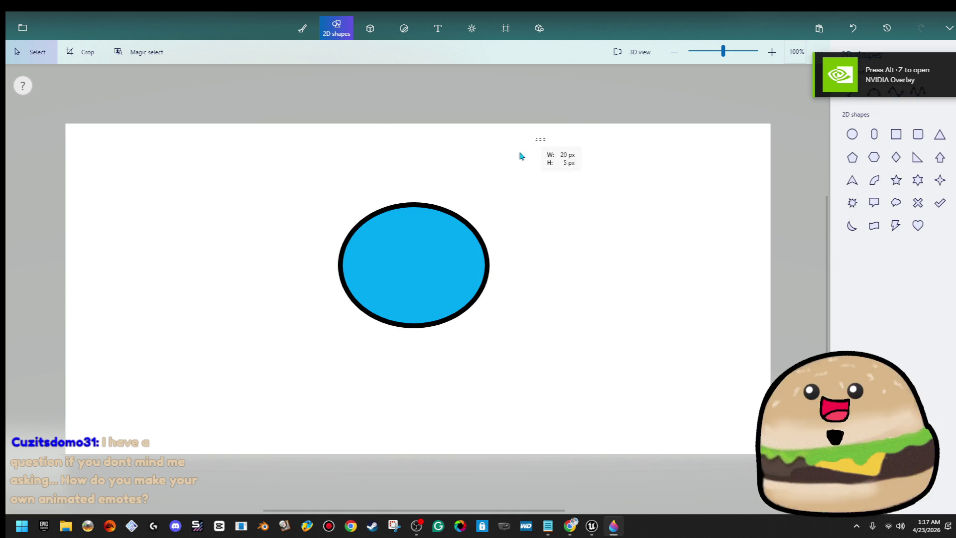
pyautogui.moveTo(545, 139); pyautogui.dragTo(199, 452)
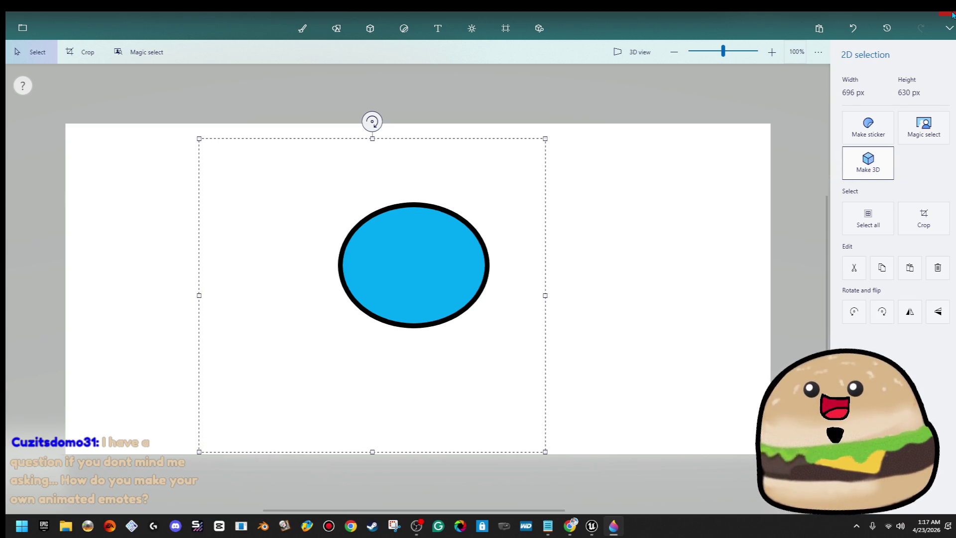
# - Minimize Paint 3D and bring up File Explorer
pyautogui.click(613, 526)
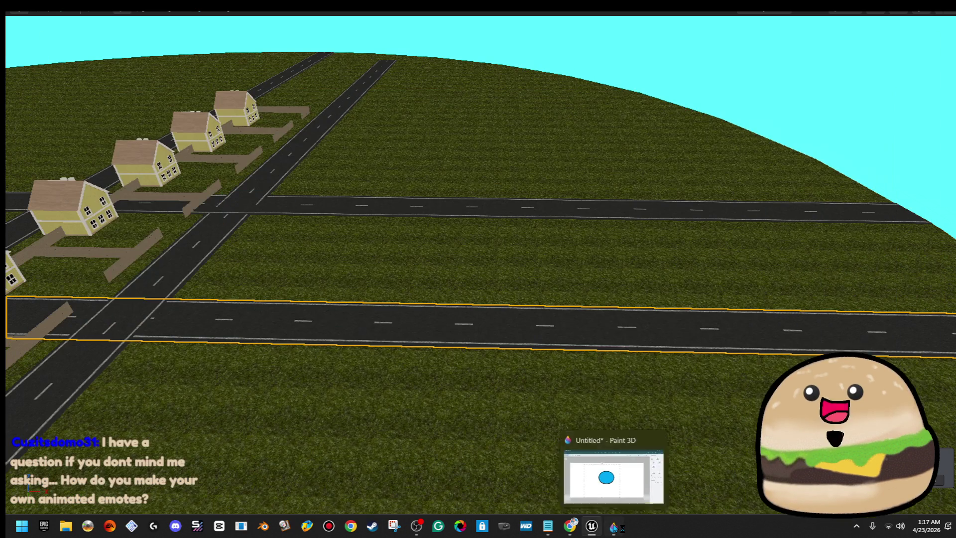
pyautogui.rightClick(614, 525)
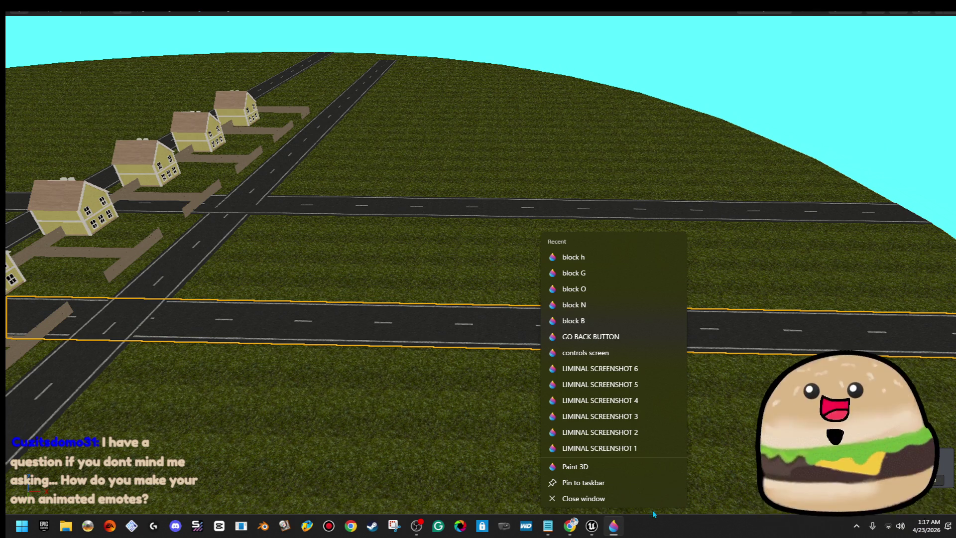
pyautogui.click(65, 525)
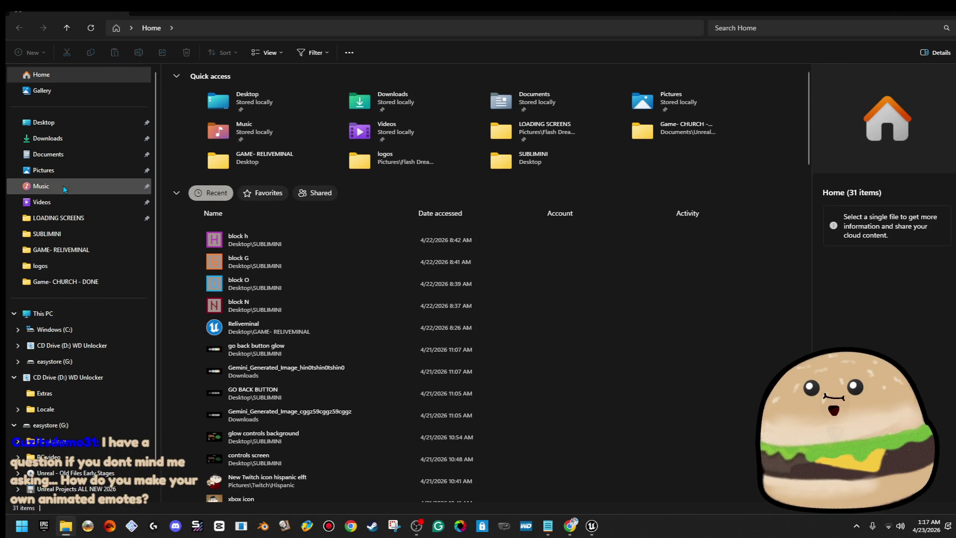
# - Browse Pictures > Twitch, looking into the hug, Hispanic and twitch panel folders
pyautogui.click(70, 170)
pyautogui.doubleClick(280, 91)
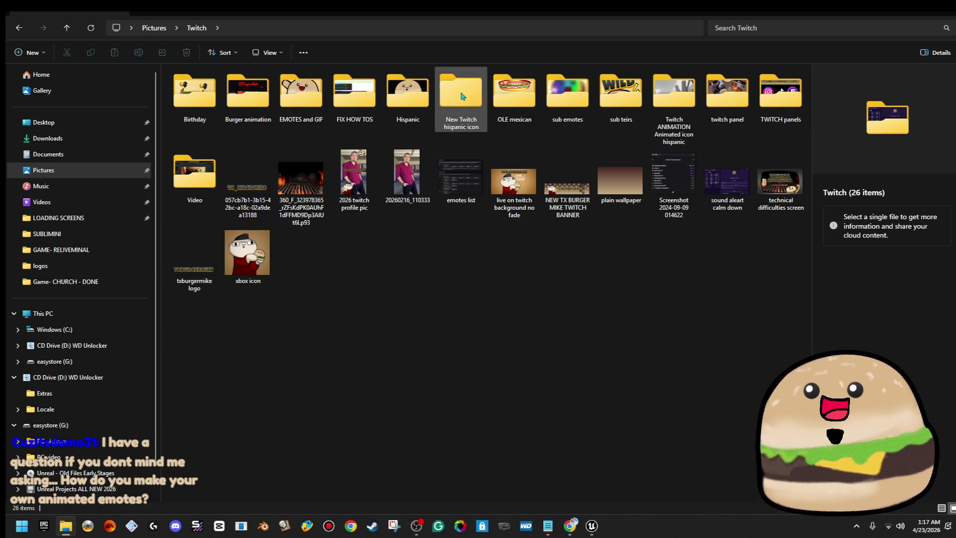
pyautogui.doubleClick(320, 99)
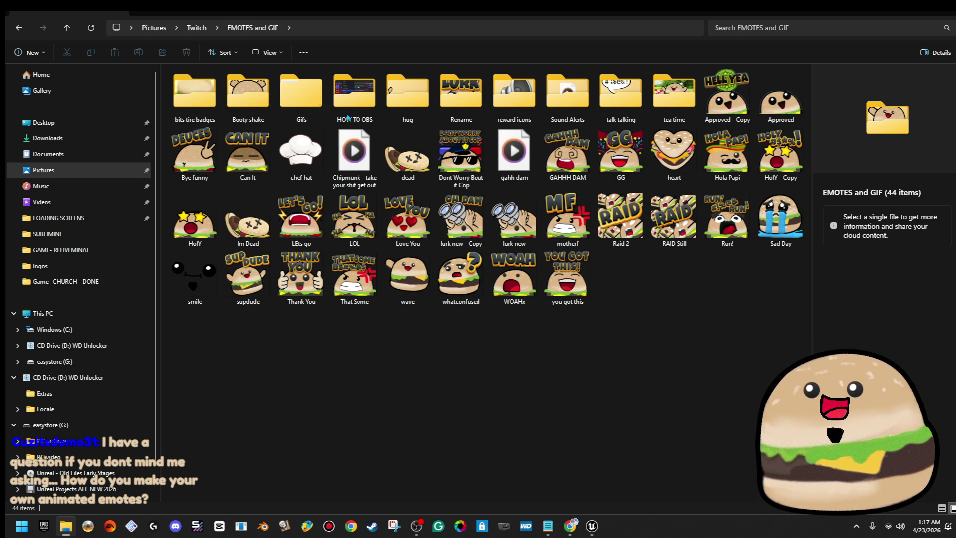
pyautogui.doubleClick(417, 103)
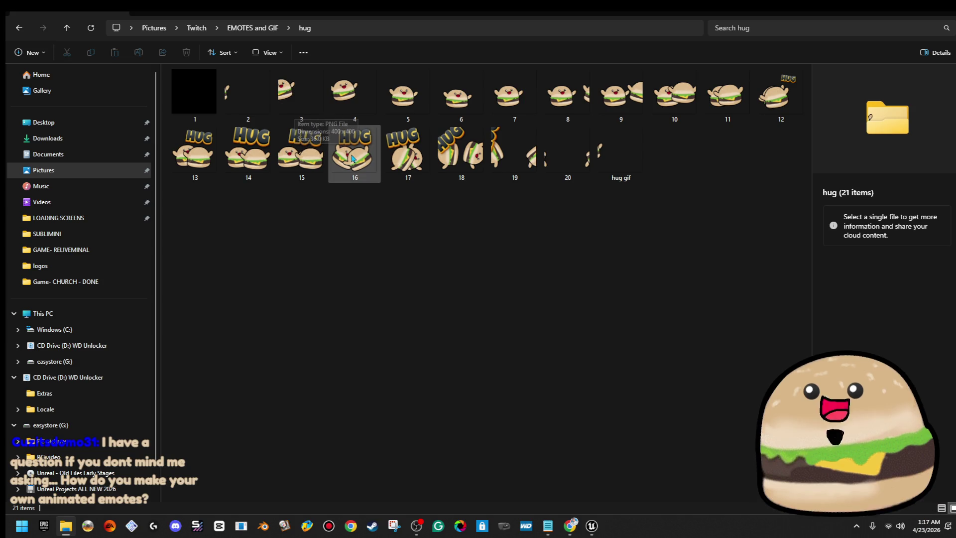
pyautogui.click(195, 30)
pyautogui.click(351, 100)
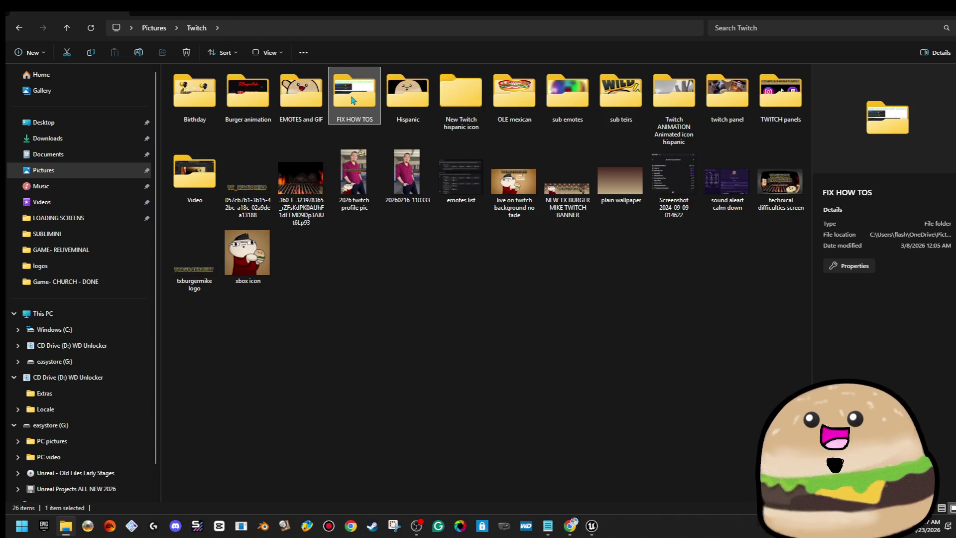
pyautogui.doubleClick(406, 95)
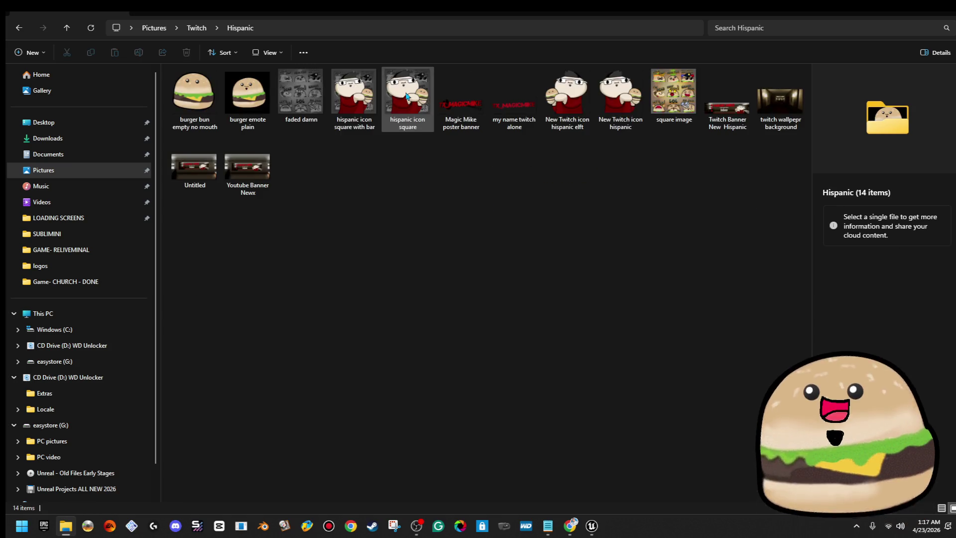
pyautogui.click(196, 28)
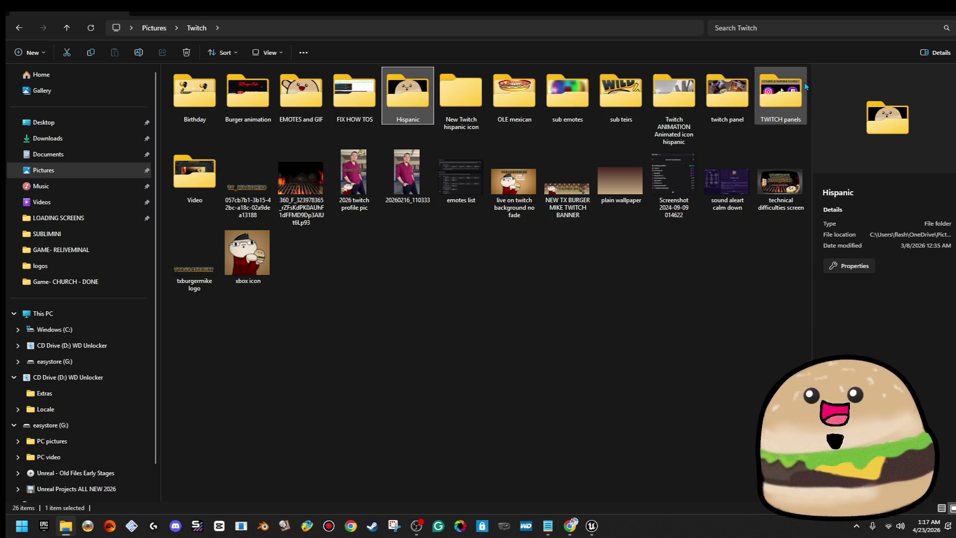
pyautogui.doubleClick(727, 91)
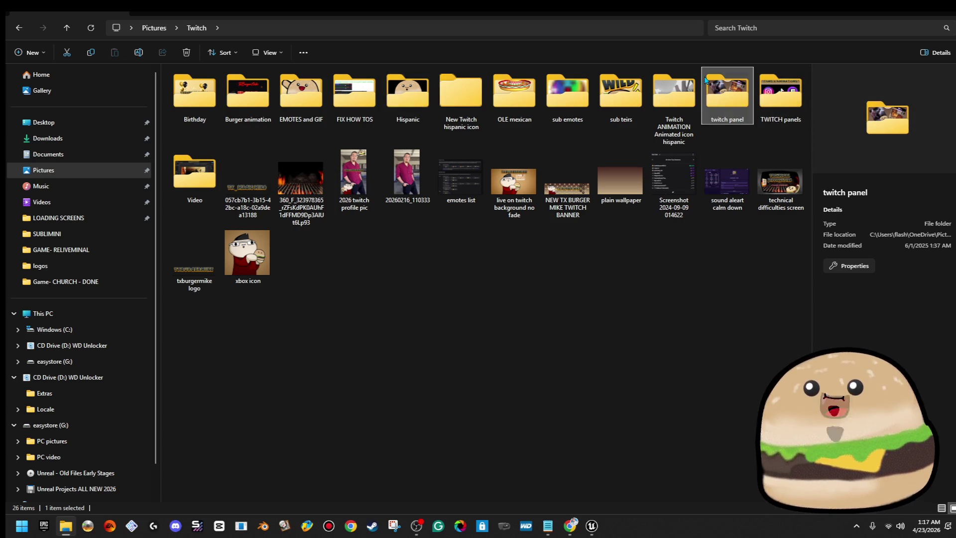
pyautogui.click(197, 28)
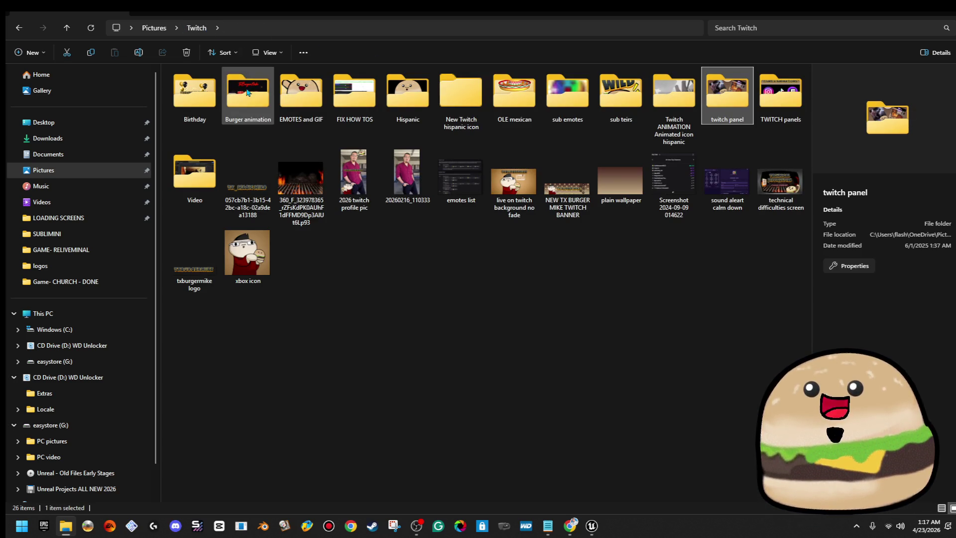
# - Go to EMOTES and GIF > Gifs > Party and open frame 1 in Photos
pyautogui.doubleClick(295, 94)
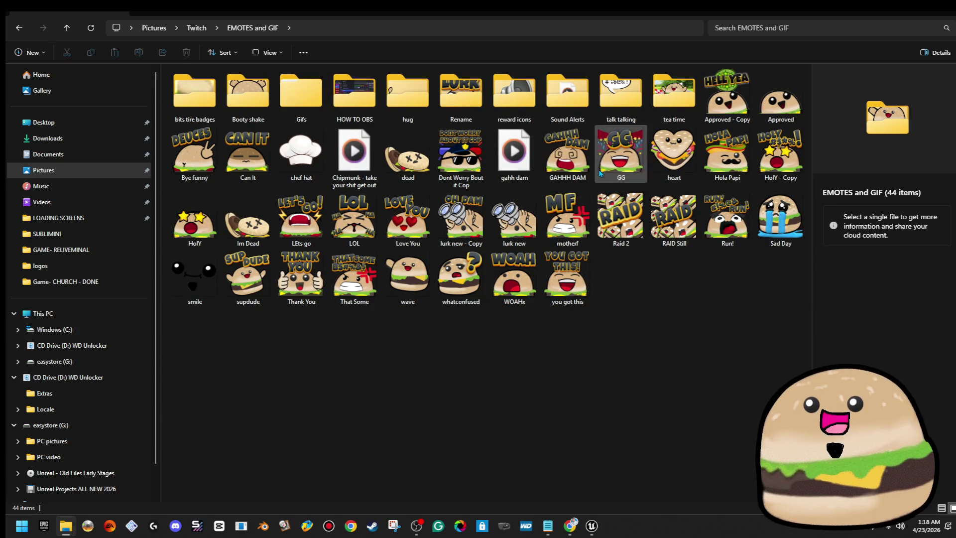
pyautogui.doubleClick(210, 93)
pyautogui.click(274, 28)
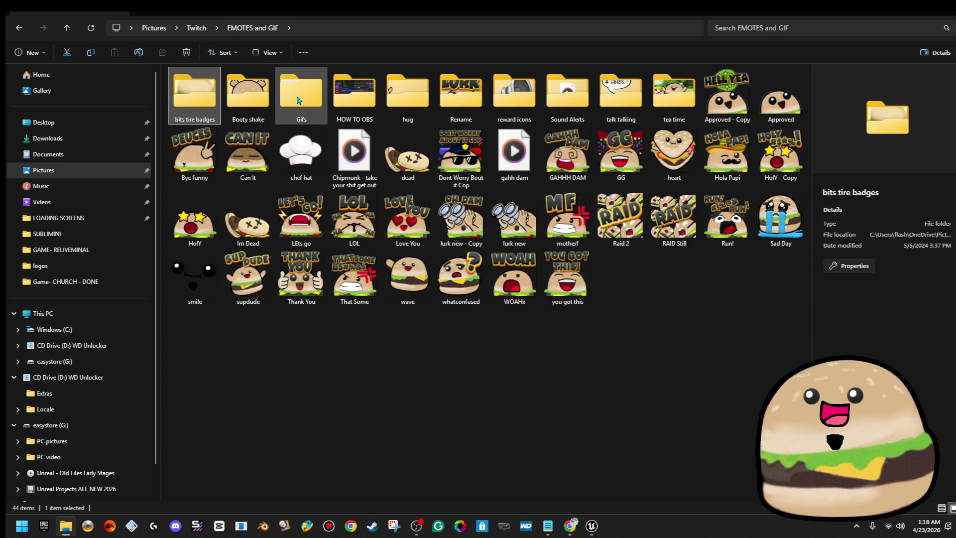
pyautogui.doubleClick(299, 101)
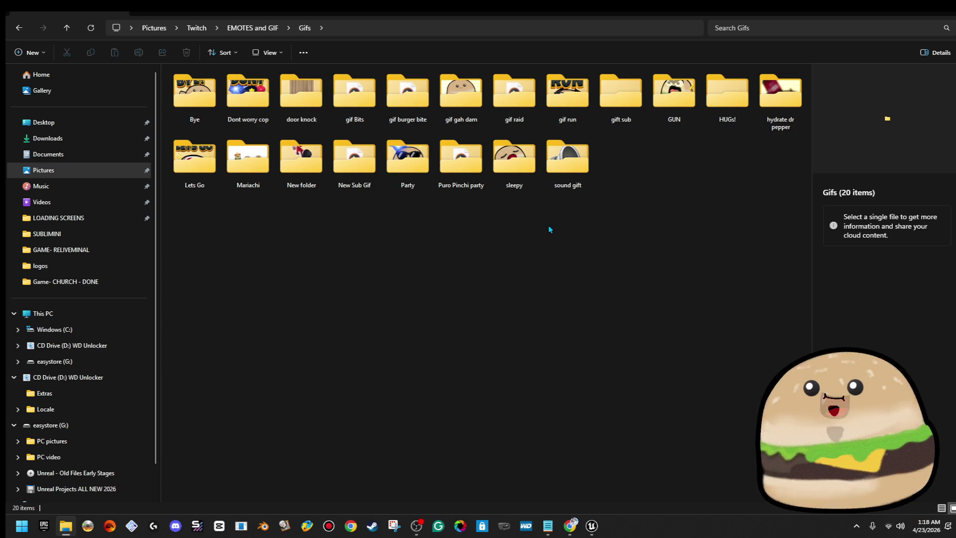
pyautogui.click(406, 154)
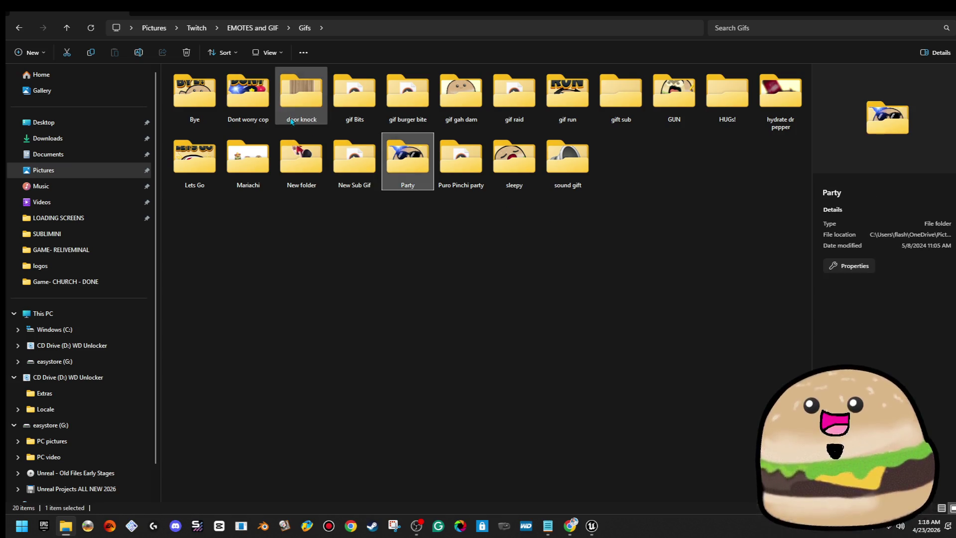
pyautogui.doubleClick(421, 170)
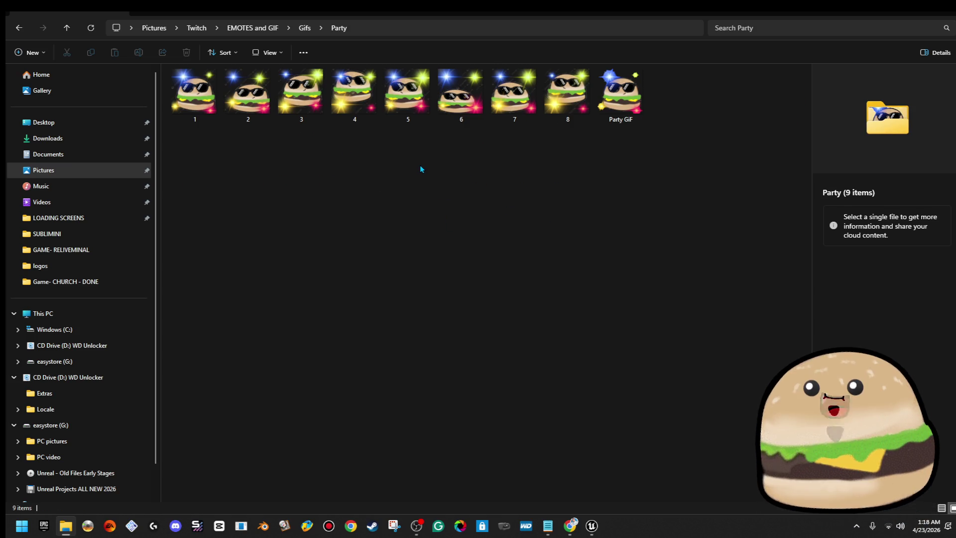
pyautogui.click(185, 94)
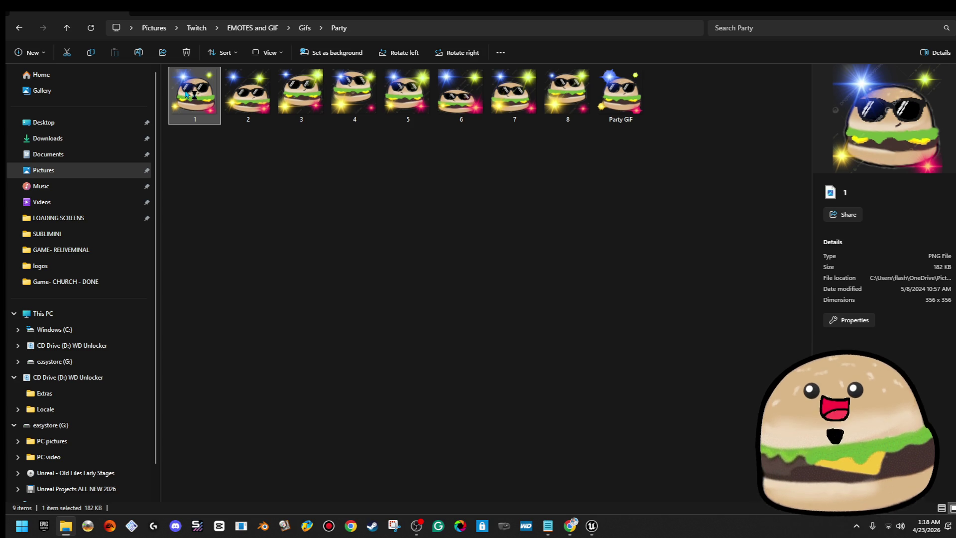
pyautogui.doubleClick(185, 94)
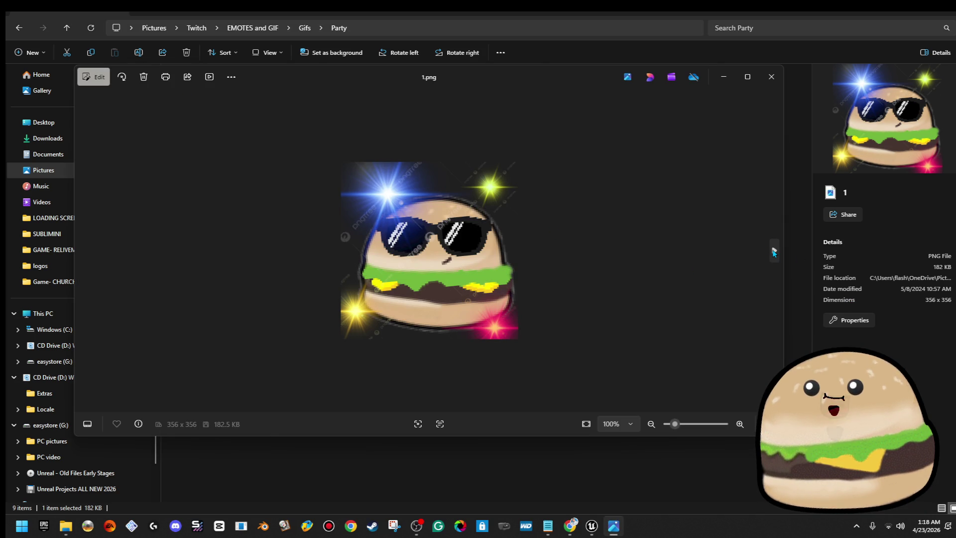
# - Step through the Party frames to Party GIF.gif, then close Photos
pyautogui.click(775, 253)
pyautogui.click(774, 252)
pyautogui.click(775, 253)
pyautogui.click(774, 252)
pyautogui.click(774, 253)
pyautogui.click(774, 252)
pyautogui.click(775, 253)
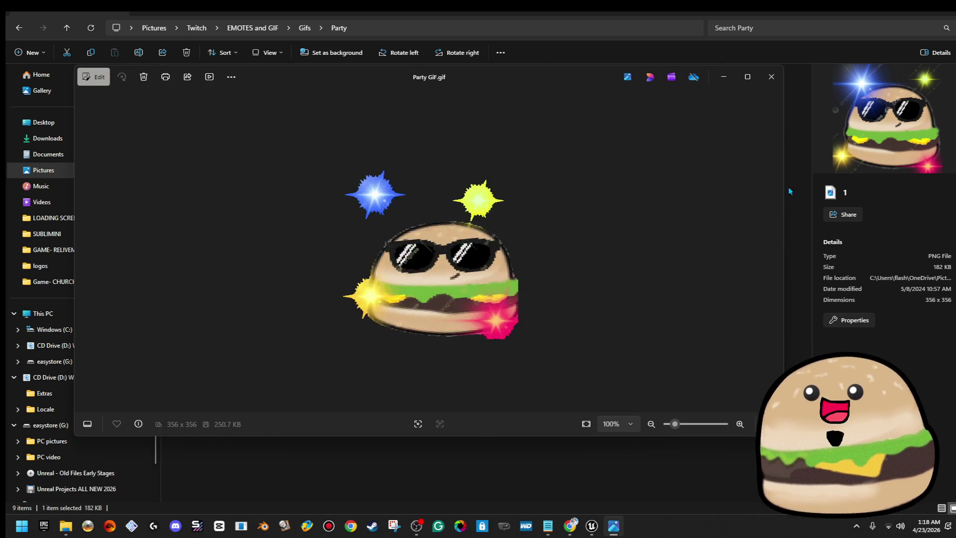
pyautogui.click(778, 76)
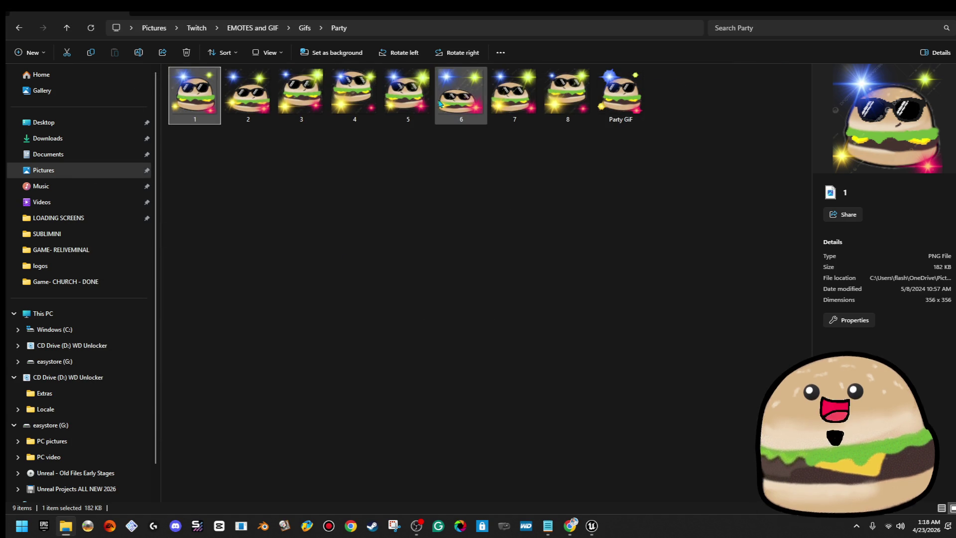
# - View the sleepy folder's frames through to sleepy.gif, then close Photos and Explorer
pyautogui.click(305, 28)
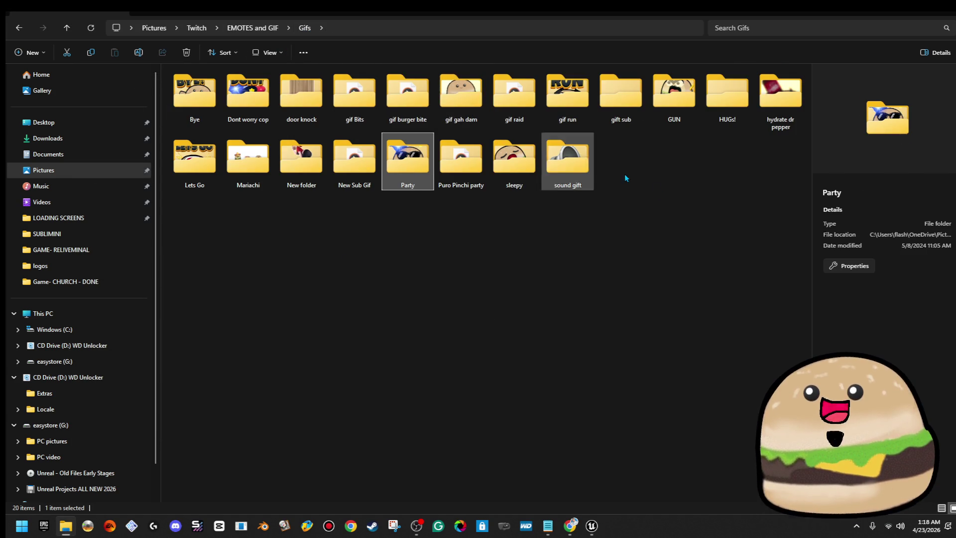
pyautogui.doubleClick(518, 172)
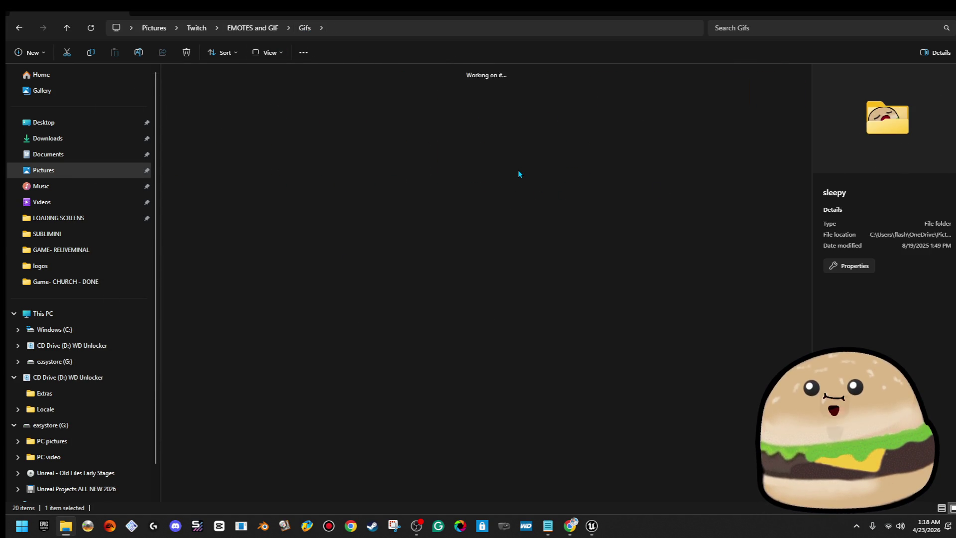
pyautogui.doubleClick(192, 94)
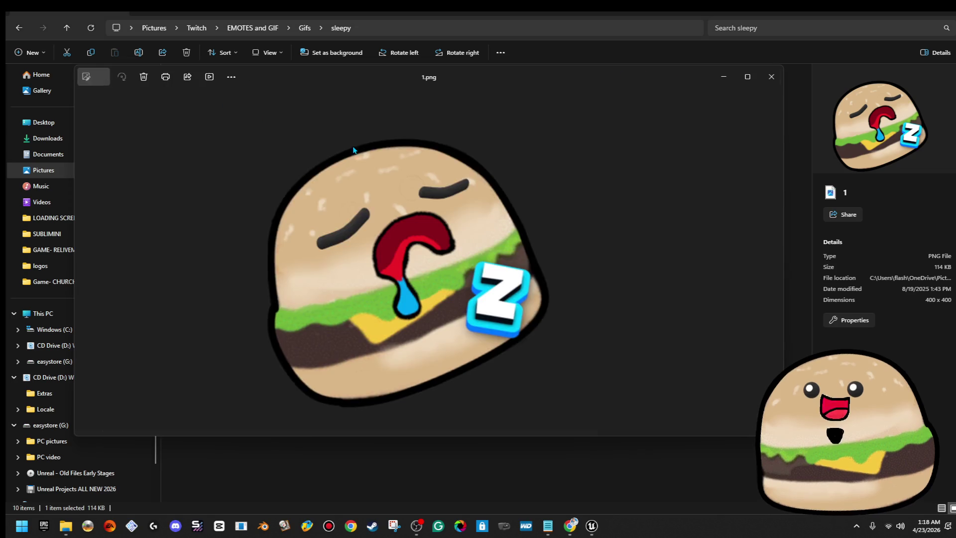
pyautogui.click(775, 250)
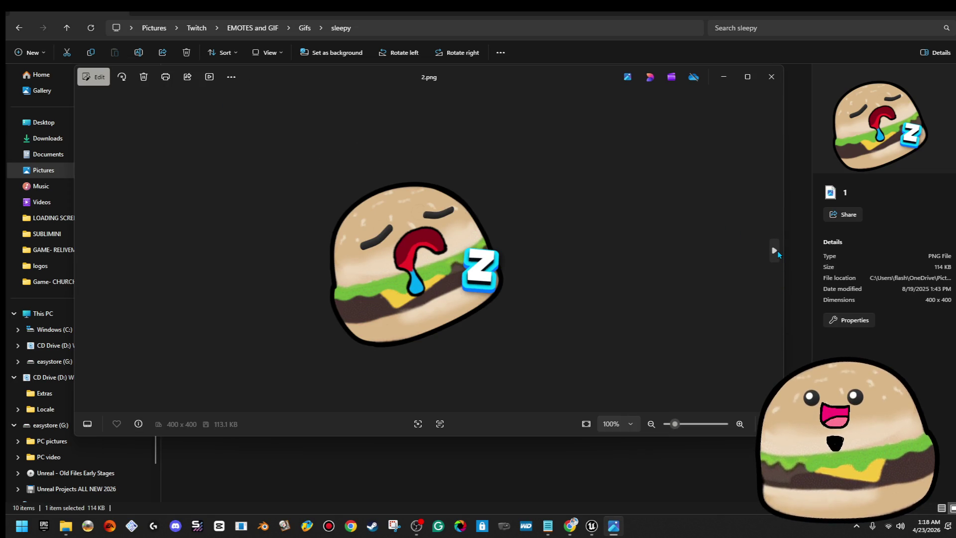
pyautogui.click(776, 251)
pyautogui.click(775, 251)
pyautogui.click(775, 251)
pyautogui.click(775, 251)
pyautogui.click(775, 250)
pyautogui.click(775, 251)
pyautogui.click(775, 251)
pyautogui.click(778, 250)
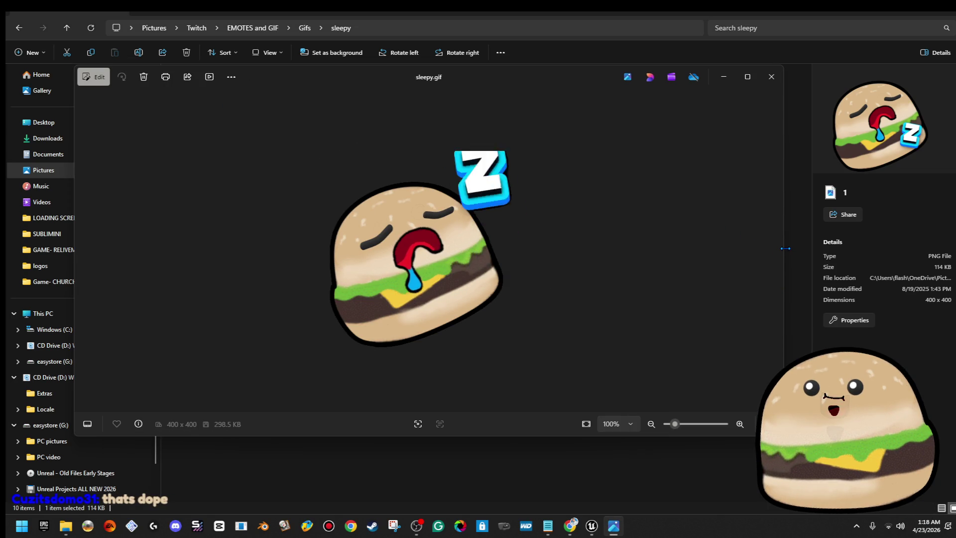
pyautogui.click(772, 80)
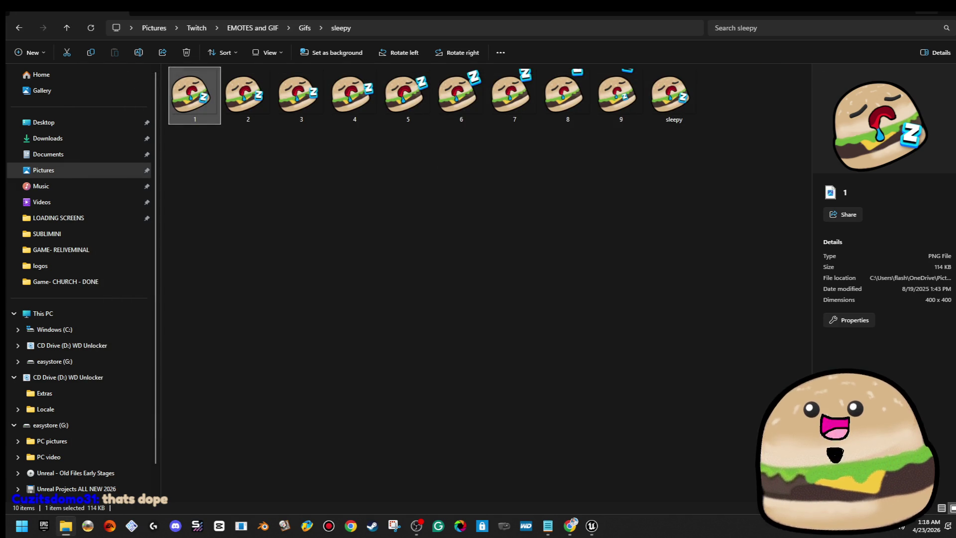
pyautogui.click(948, 12)
# - Delete the left vertical road
pyautogui.moveTo(570, 248)
pyautogui.mouseDown()
pyautogui.moveTo(349, 227)
pyautogui.moveTo(329, 196)
pyautogui.mouseUp()
pyautogui.moveTo(506, 279); pyautogui.dragTo(506, 312)
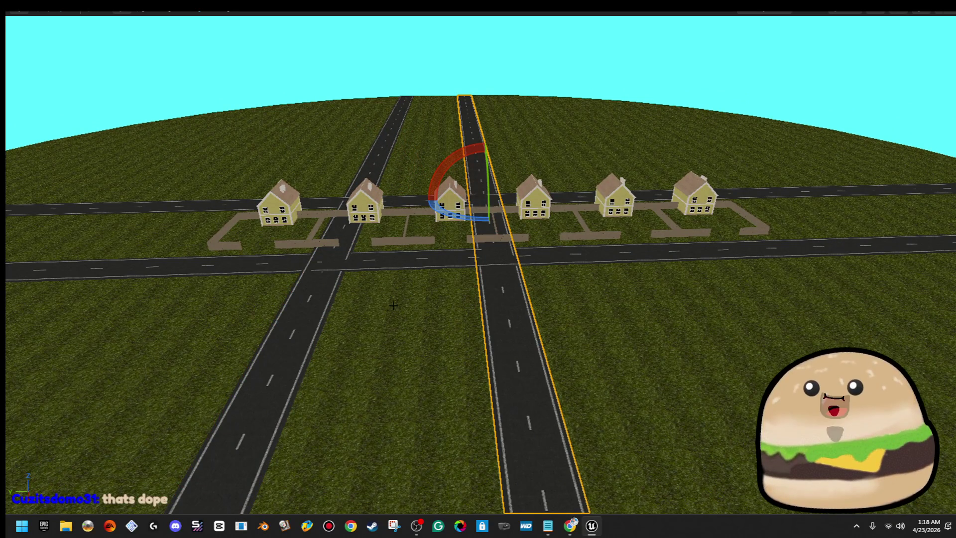
pyautogui.moveTo(378, 287); pyautogui.dragTo(395, 281)
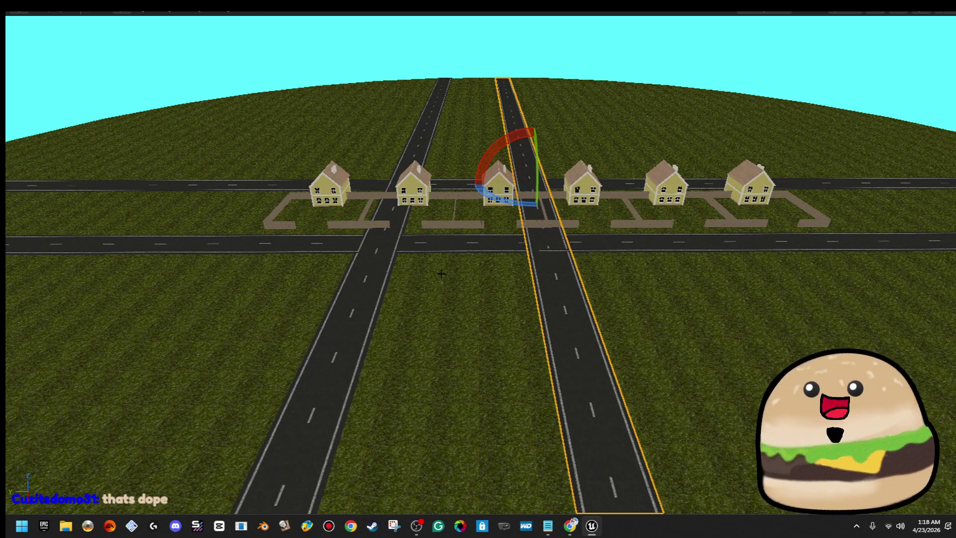
pyautogui.click(384, 282)
pyautogui.press('Delete')
# - Slide the remaining vertical road left toward the centre house
pyautogui.click(541, 253)
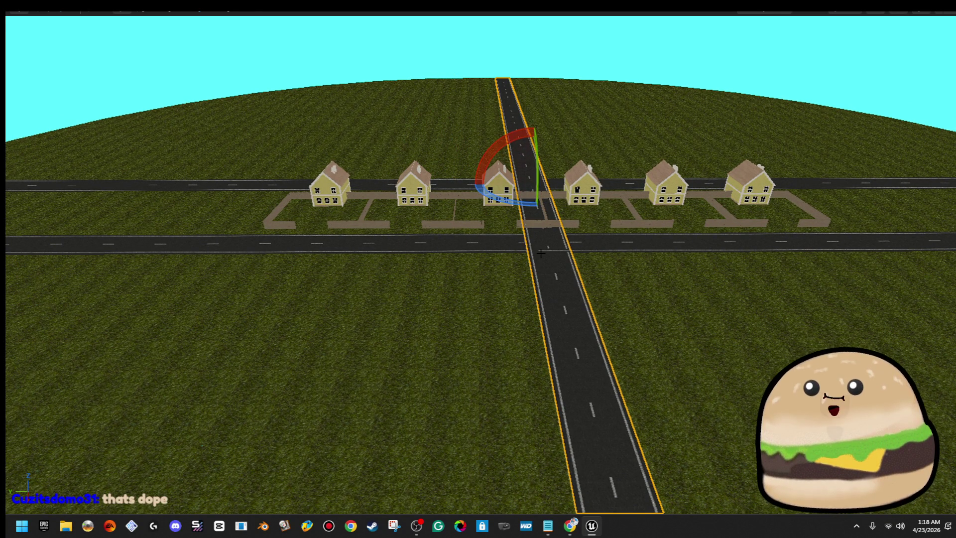
pyautogui.moveTo(508, 182)
pyautogui.mouseDown()
pyautogui.moveTo(477, 183)
pyautogui.moveTo(492, 192)
pyautogui.moveTo(527, 167)
pyautogui.mouseUp()
pyautogui.scroll(5, 502, 186)
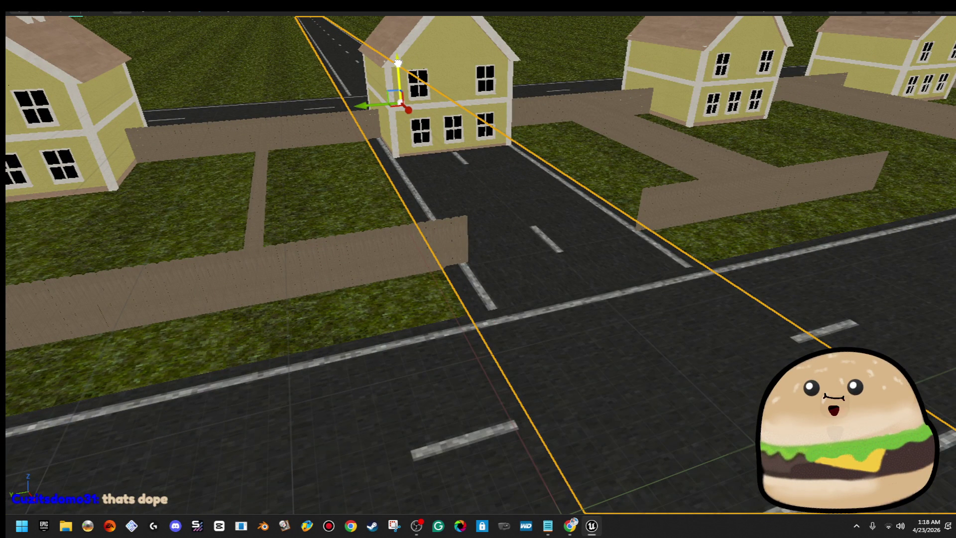
pyautogui.moveTo(528, 167)
pyautogui.mouseDown()
pyautogui.moveTo(593, 174)
pyautogui.moveTo(528, 164)
pyautogui.mouseUp()
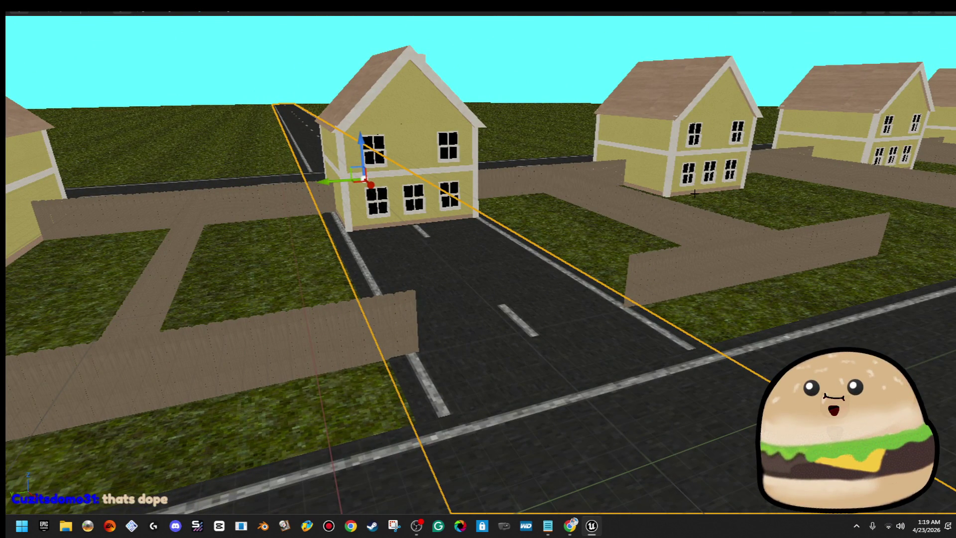
# - Delete the house sitting on the road and two back fence pieces beside it
pyautogui.click(398, 124)
pyautogui.press('Delete')
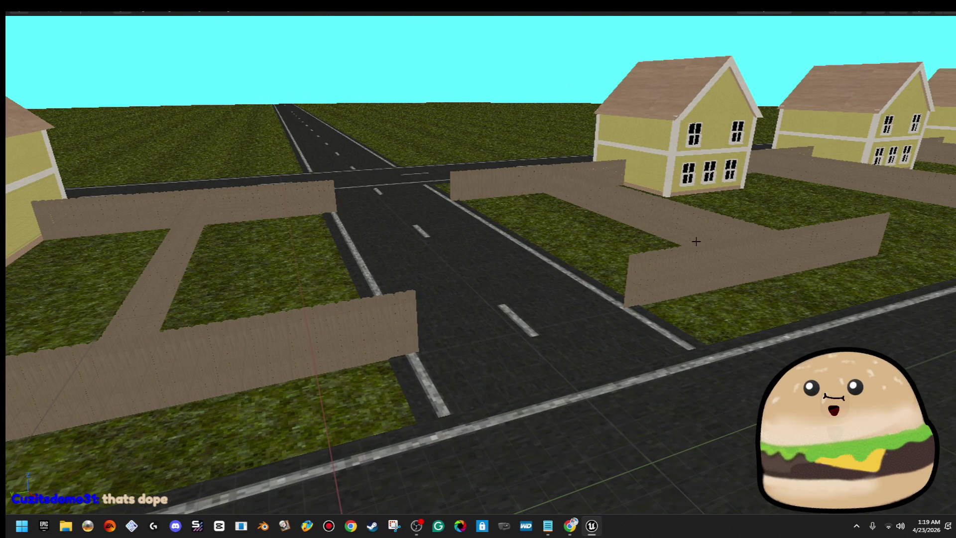
pyautogui.click(469, 186)
pyautogui.press('Delete')
pyautogui.click(316, 190)
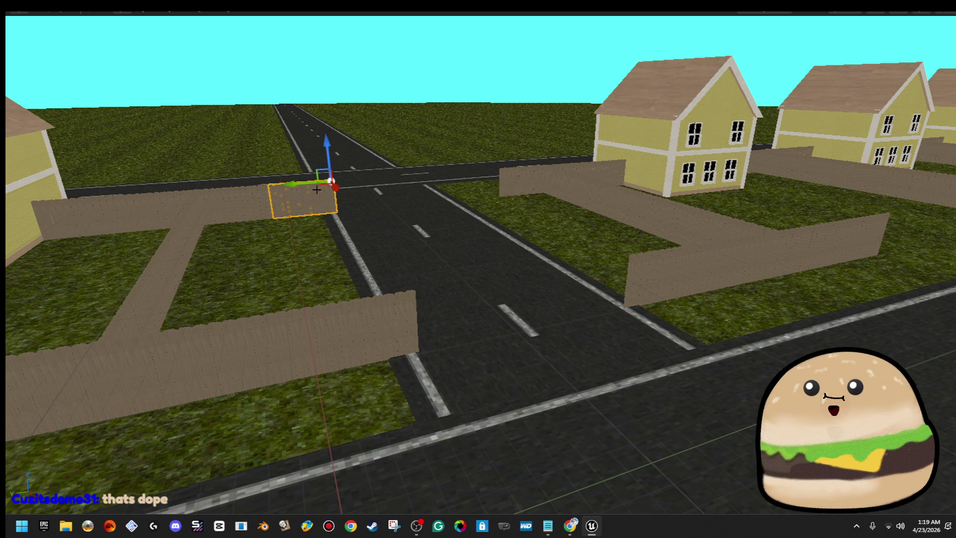
pyautogui.press('Delete')
# - Delete the front, right, corner, right-back, left-back and front-left fence pieces crossing the road
pyautogui.click(351, 299)
pyautogui.press('Delete')
pyautogui.click(694, 262)
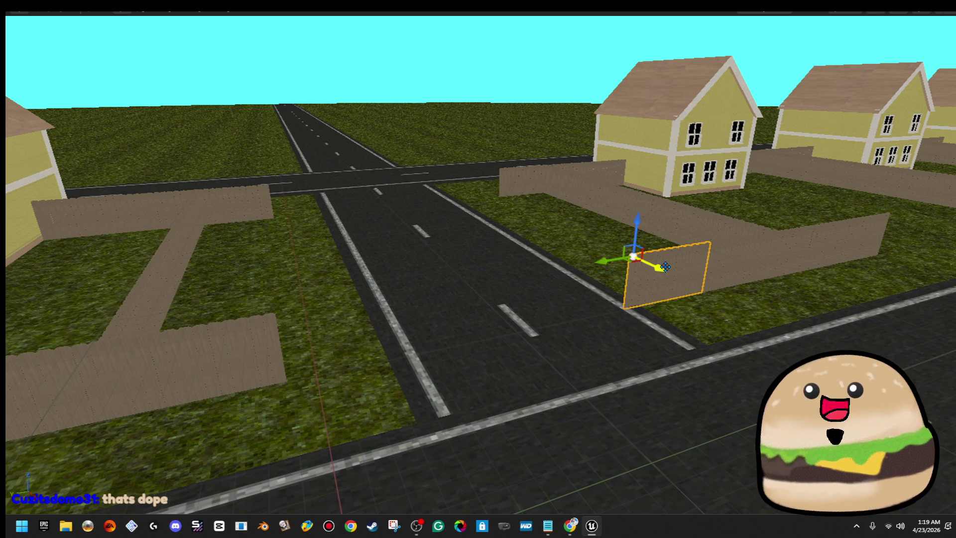
pyautogui.press('Delete')
pyautogui.click(734, 277)
pyautogui.press('Delete')
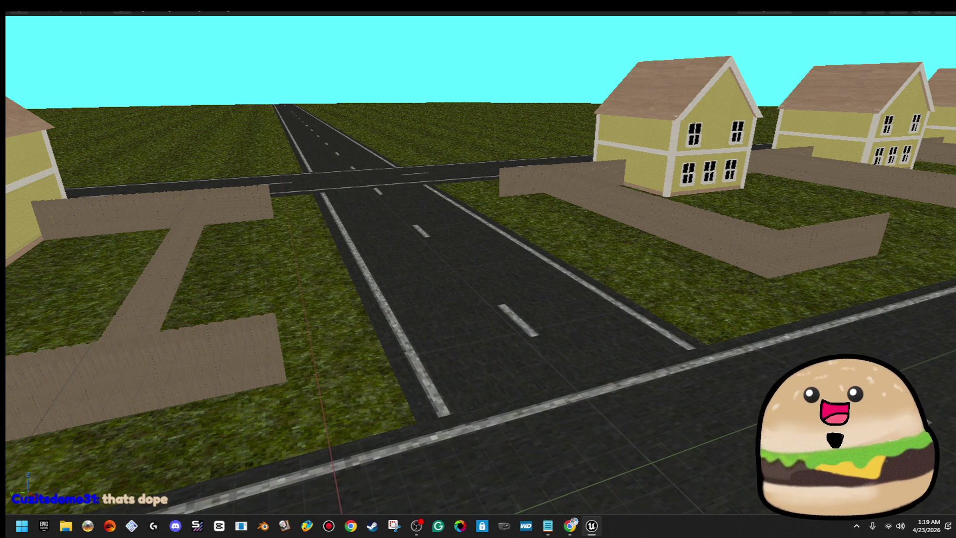
pyautogui.click(472, 187)
pyautogui.press('Delete')
pyautogui.click(251, 197)
pyautogui.press('Delete')
pyautogui.click(252, 363)
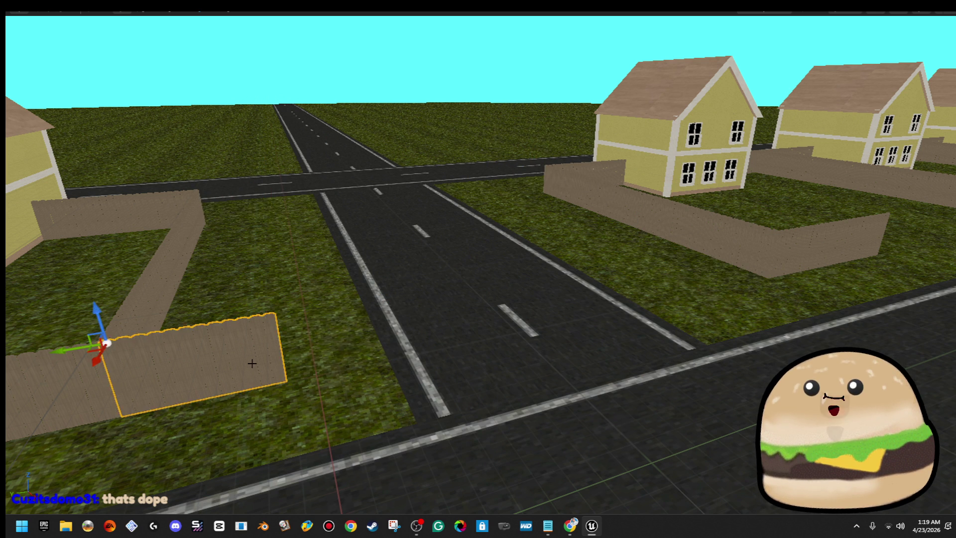
pyautogui.press('Delete')
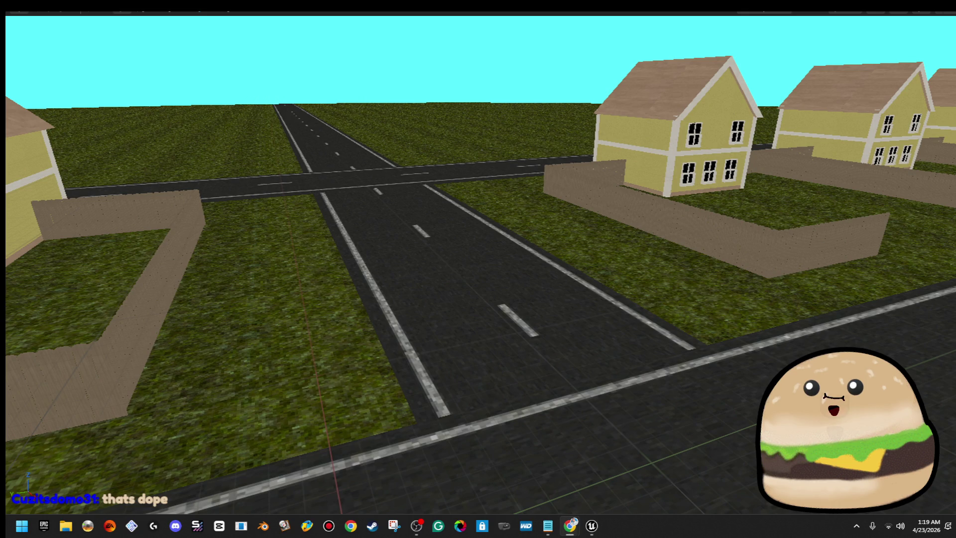
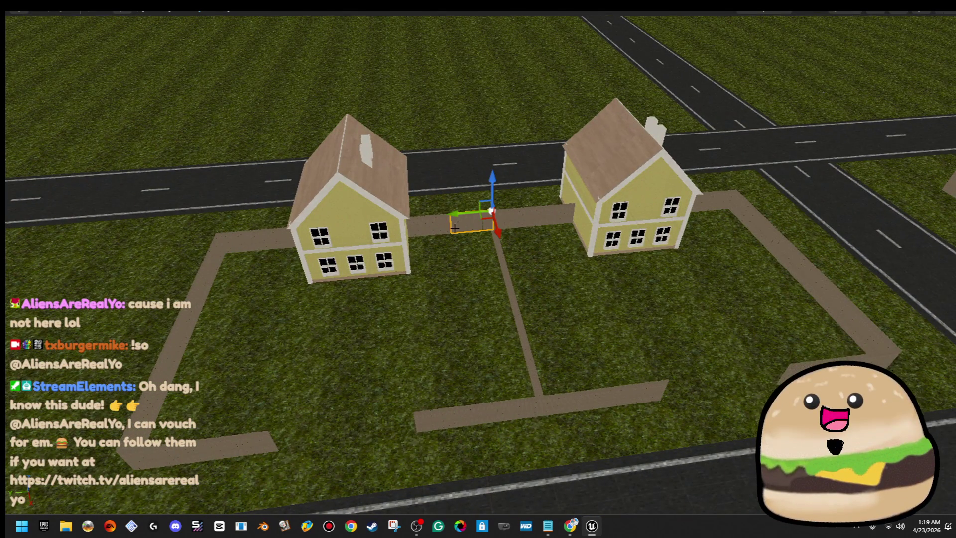
# - Stretch a path piece left and place copies along the lower path and beside the left house
pyautogui.moveTo(455, 227); pyautogui.dragTo(441, 227)
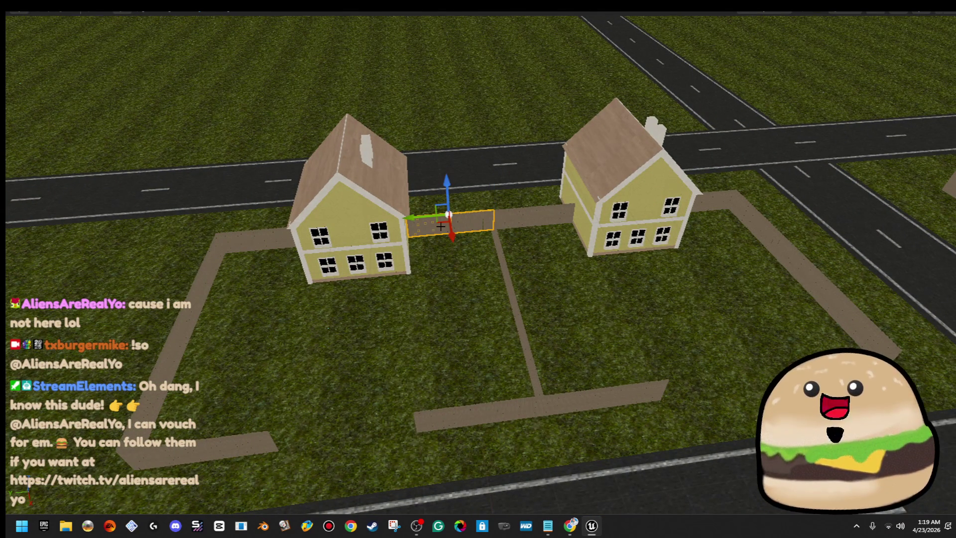
pyautogui.click(509, 416)
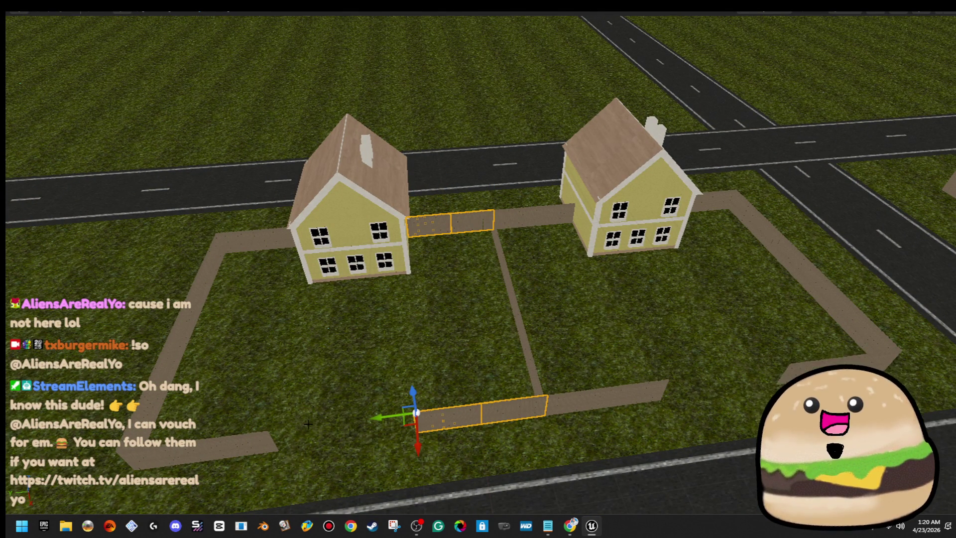
pyautogui.click(244, 447)
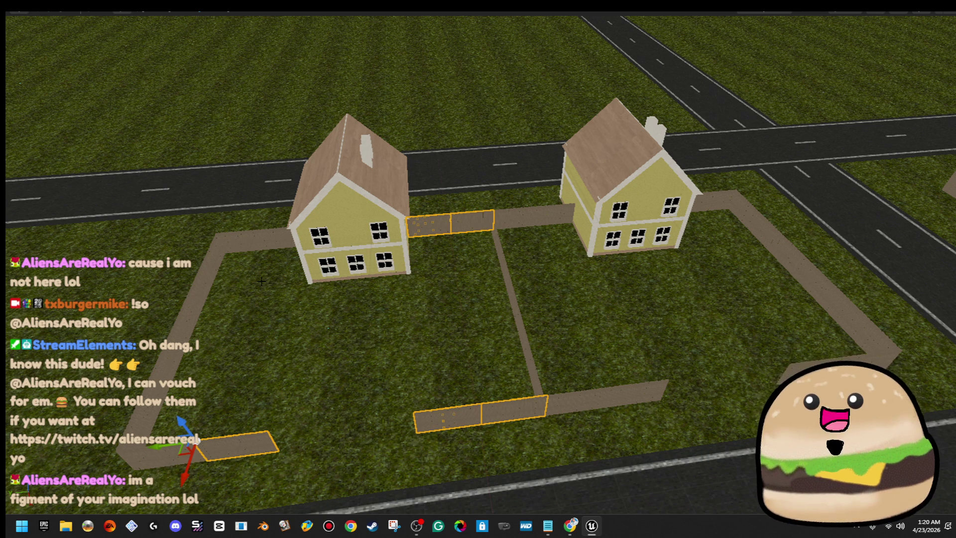
pyautogui.click(164, 454)
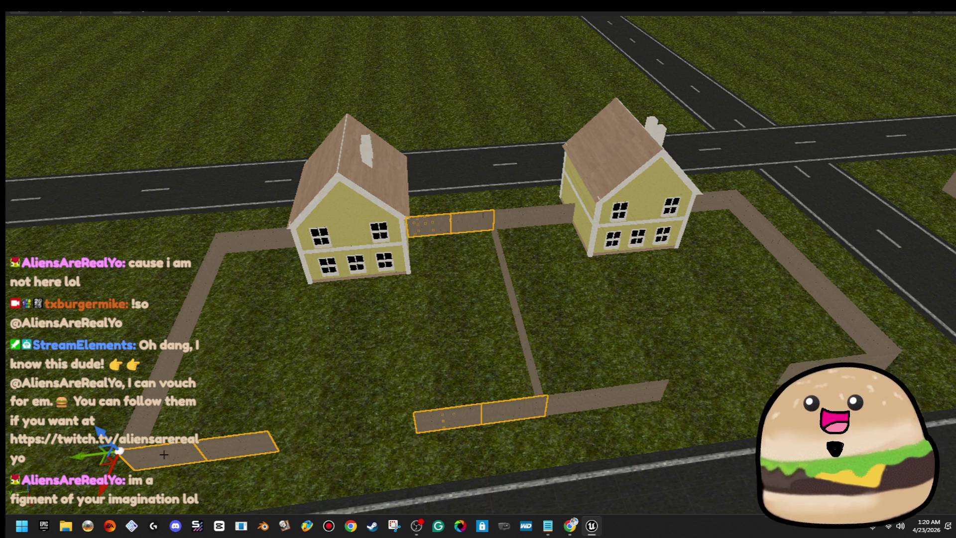
pyautogui.click(272, 237)
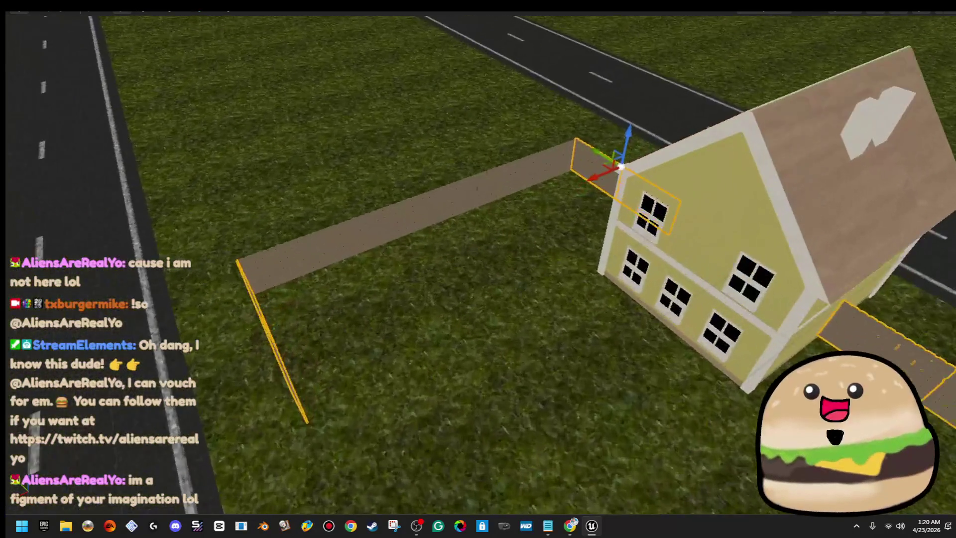
# - Add four more path segments extending further left to close the lot outline
pyautogui.scroll(3, 558, 153)
pyautogui.click(545, 144)
pyautogui.click(490, 155)
pyautogui.click(403, 181)
pyautogui.click(279, 220)
# - Undo the stray move of the new path pieces and add the left house to the selection
pyautogui.scroll(-10, 234, 237)
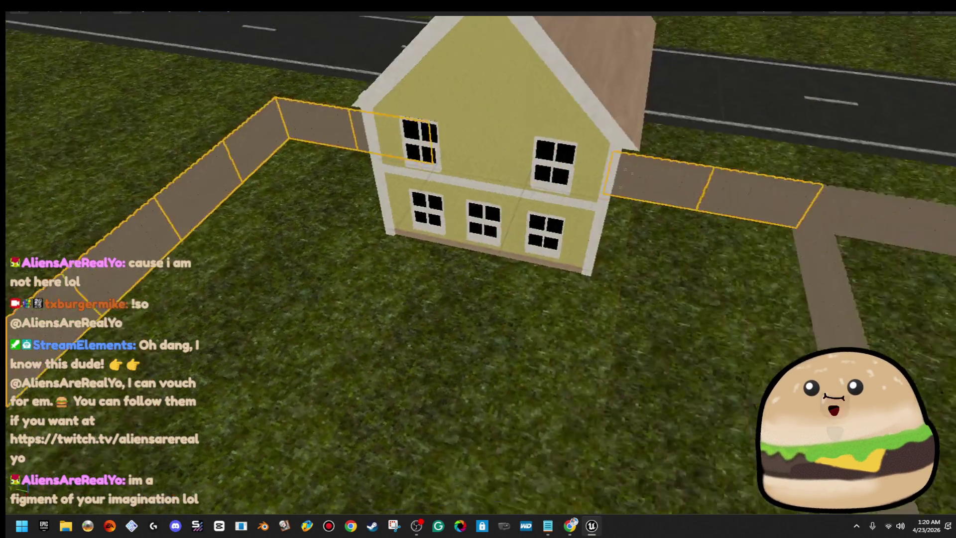
pyautogui.scroll(2, 291, 302)
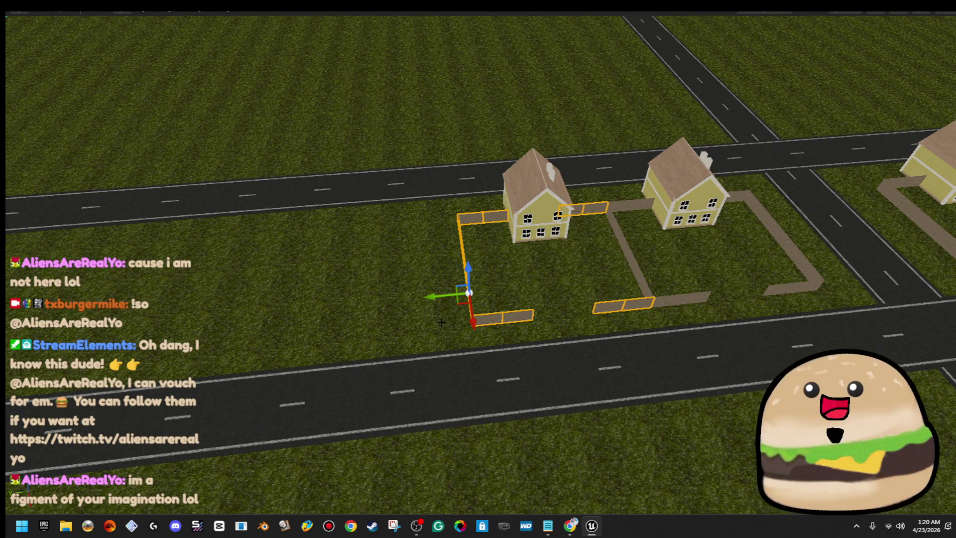
pyautogui.moveTo(438, 296); pyautogui.dragTo(248, 313)
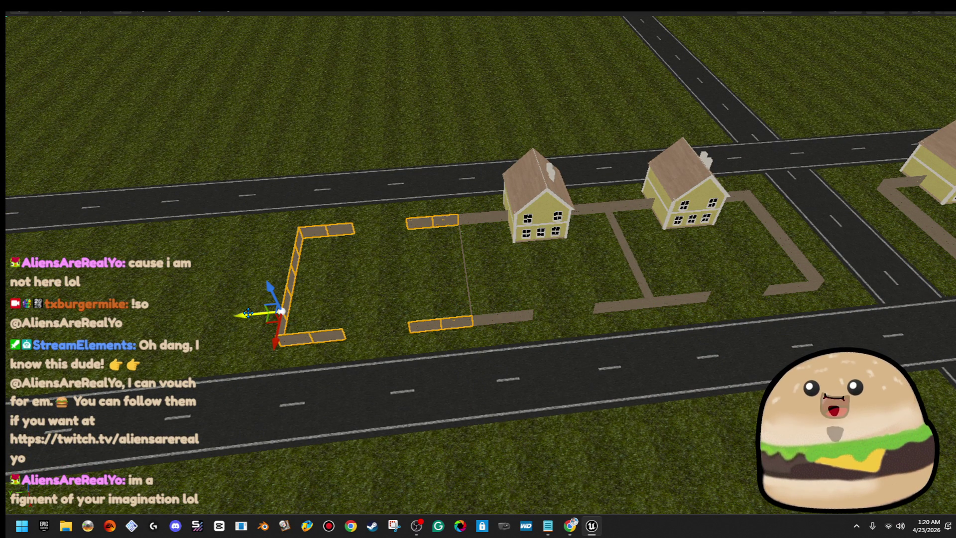
pyautogui.hotkey('ctrl', 'z')
pyautogui.keyDown('ctrl'); pyautogui.click(540, 189); pyautogui.keyUp('ctrl')
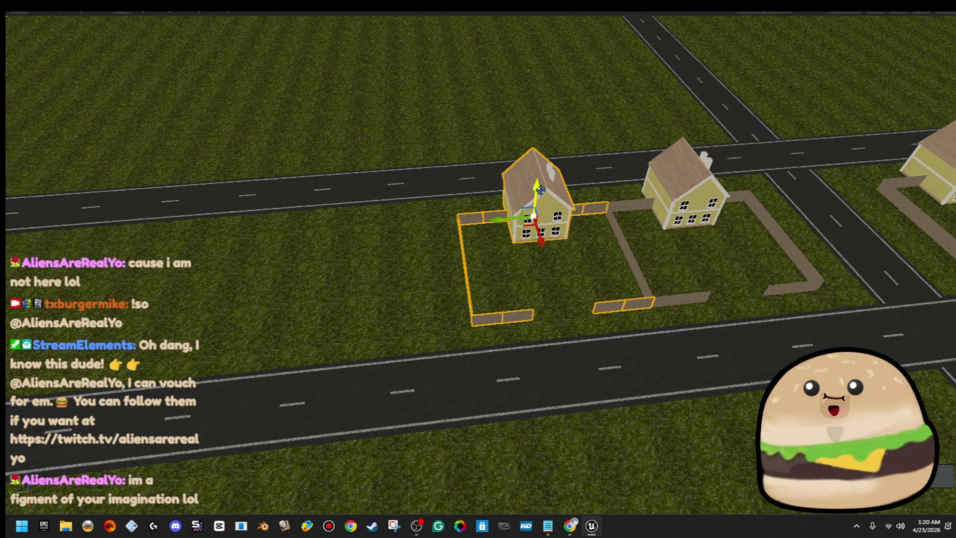
# - Shift the house and its path border left, then slide the vertical road to sit beside them
pyautogui.moveTo(496, 220)
pyautogui.mouseDown()
pyautogui.moveTo(338, 248)
pyautogui.moveTo(468, 209)
pyautogui.mouseUp()
pyautogui.moveTo(348, 247)
pyautogui.mouseDown()
pyautogui.moveTo(408, 247)
pyautogui.moveTo(470, 294)
pyautogui.mouseUp()
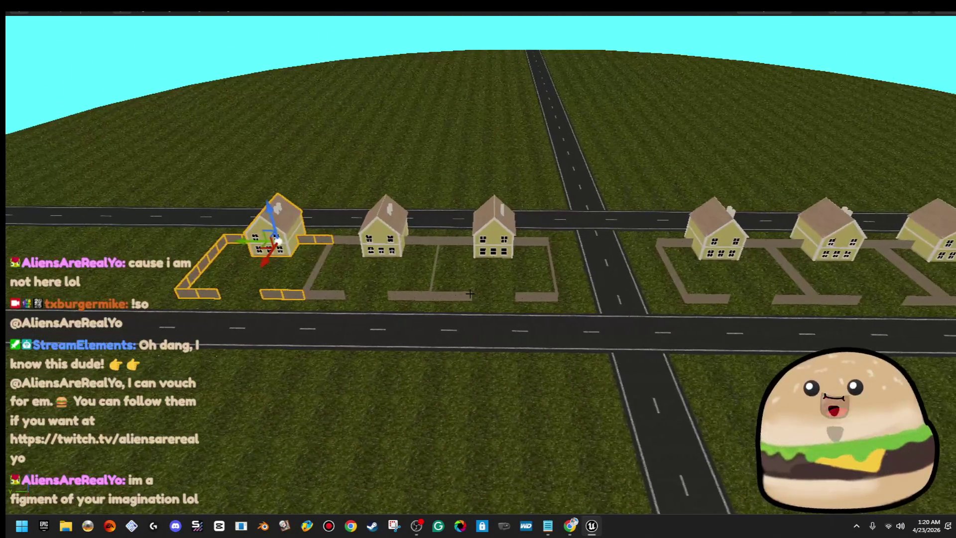
pyautogui.click(561, 221)
pyautogui.moveTo(562, 221)
pyautogui.mouseDown()
pyautogui.moveTo(217, 219)
pyautogui.moveTo(319, 220)
pyautogui.moveTo(231, 224)
pyautogui.mouseUp()
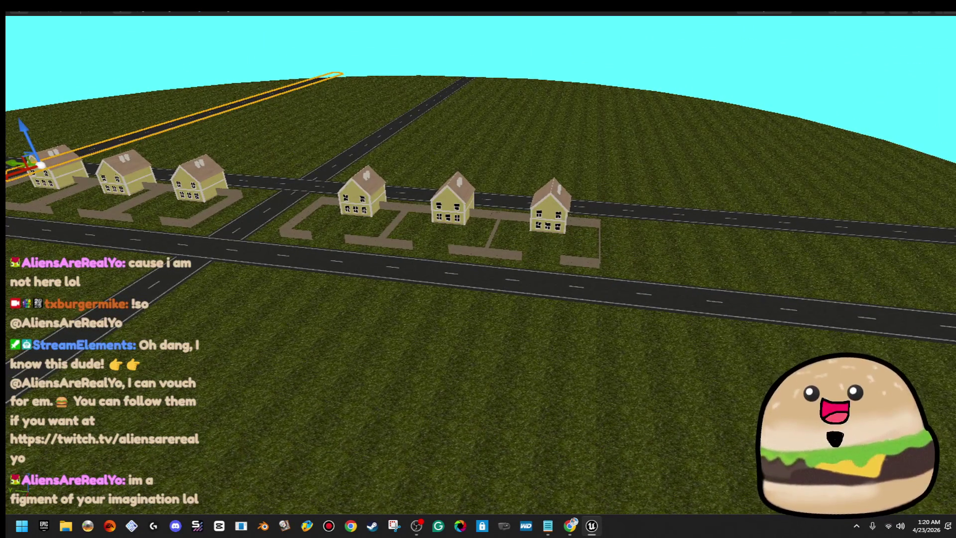
pyautogui.moveTo(533, 224)
pyautogui.mouseDown()
pyautogui.moveTo(603, 230)
pyautogui.moveTo(493, 236)
pyautogui.moveTo(696, 383)
pyautogui.mouseUp()
pyautogui.rightClick(637, 393)
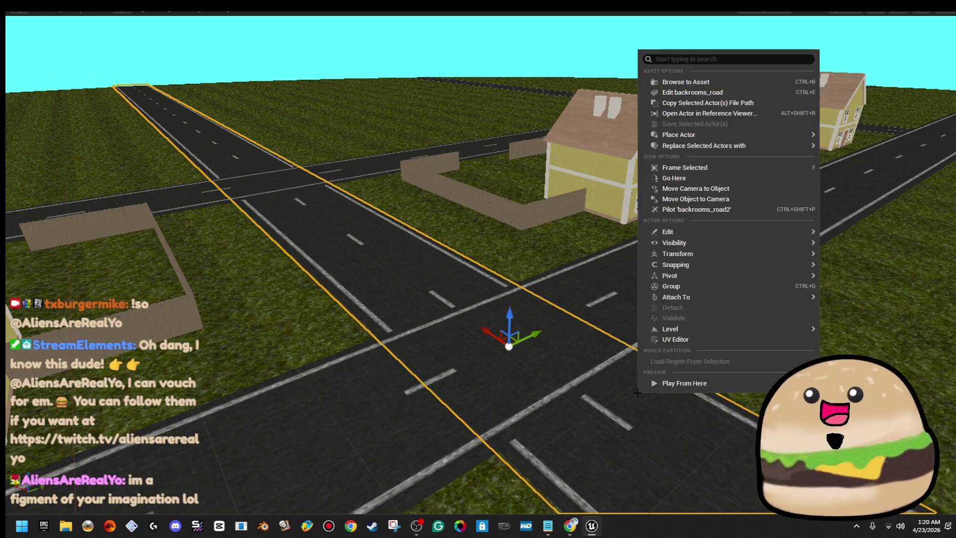
# - Play from the road, walk down the street past the yellow houses, then stop and fly up to an overview
pyautogui.hotkey('alt', 'p')
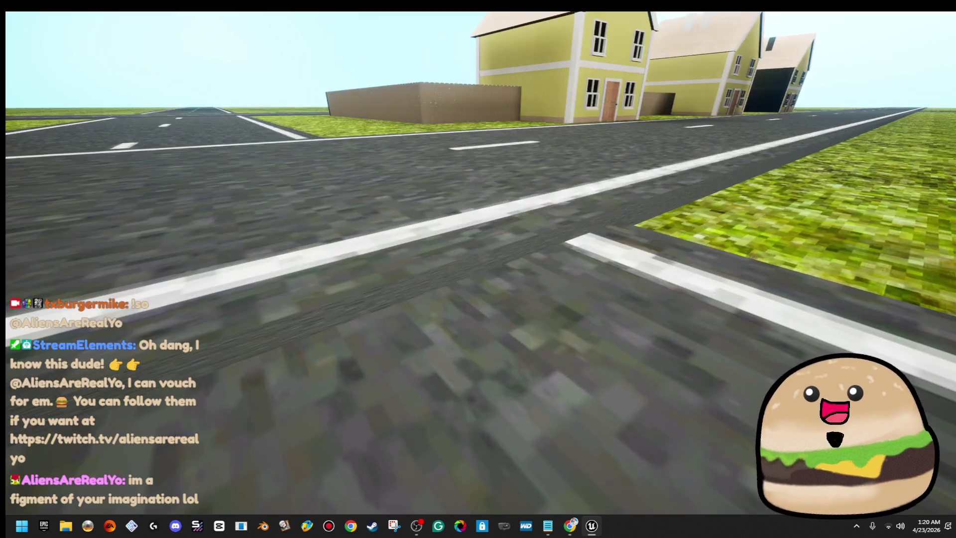
pyautogui.moveTo(478, 269)
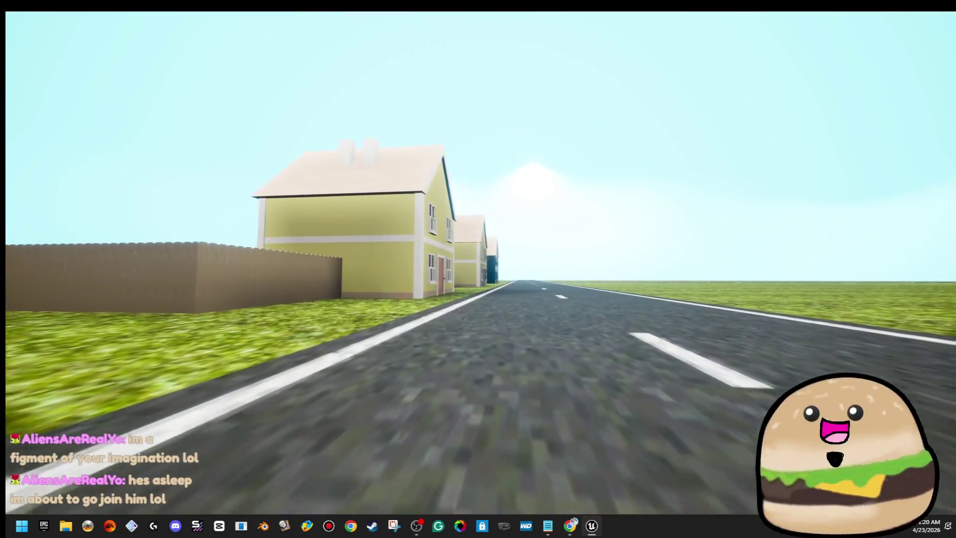
pyautogui.press('w')
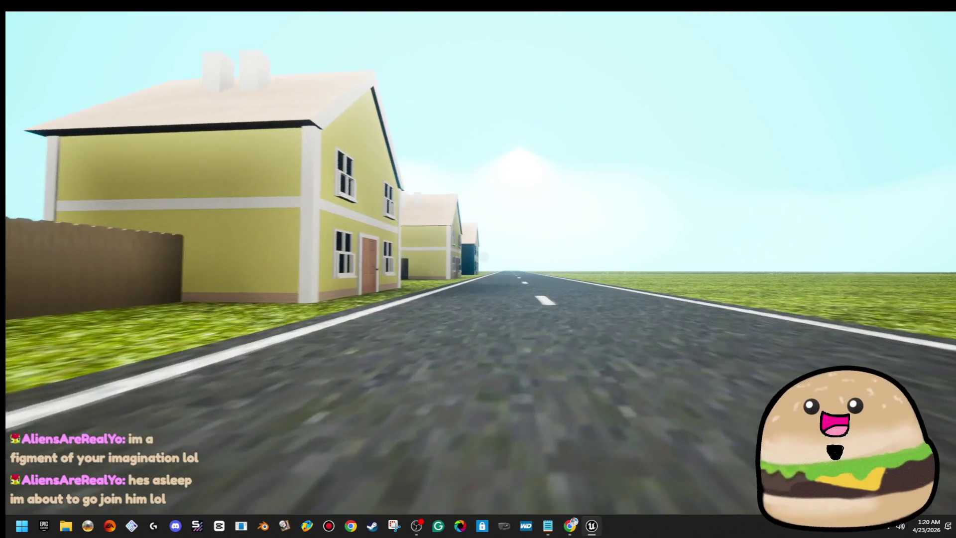
pyautogui.press('w')
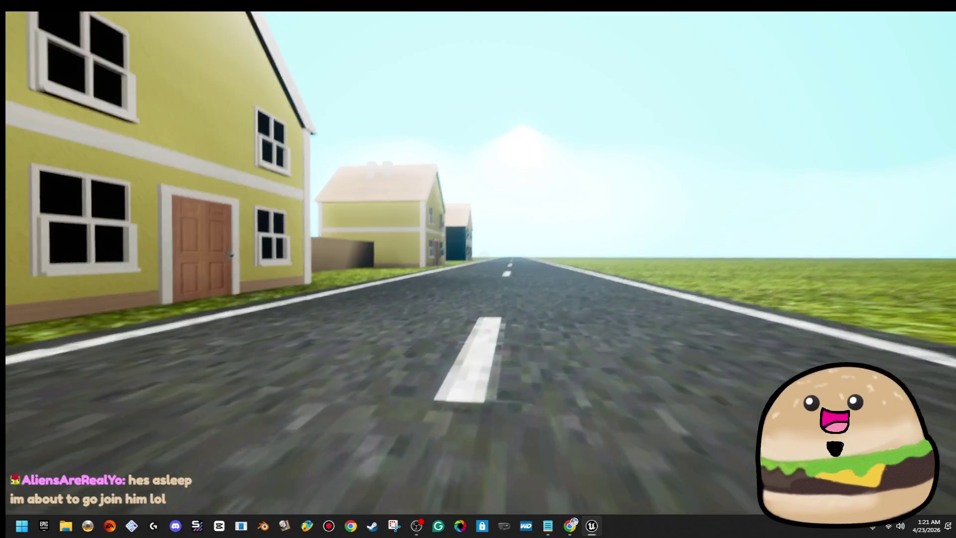
pyautogui.press('w')
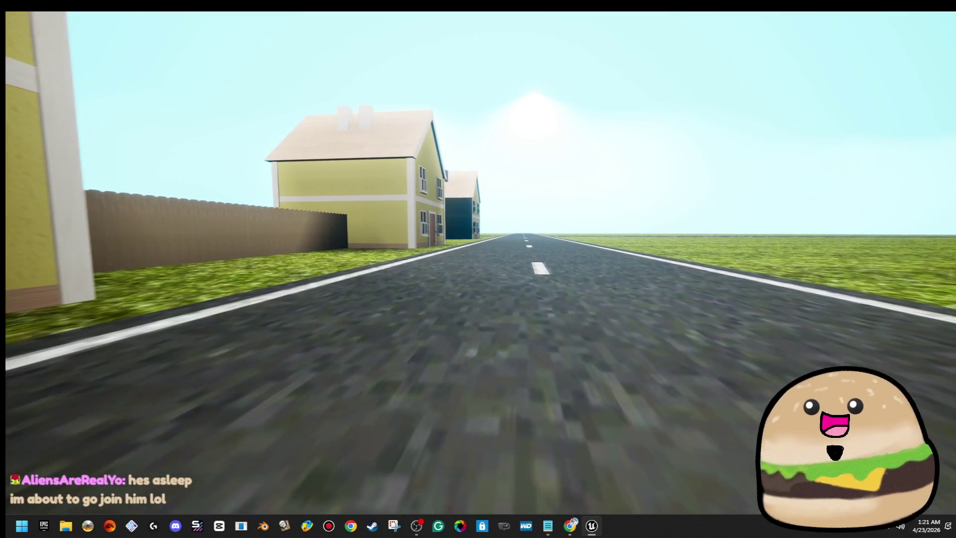
pyautogui.press('Escape')
pyautogui.moveTo(405, 455)
pyautogui.mouseDown()
pyautogui.moveTo(405, 399)
pyautogui.moveTo(404, 414)
pyautogui.mouseUp()
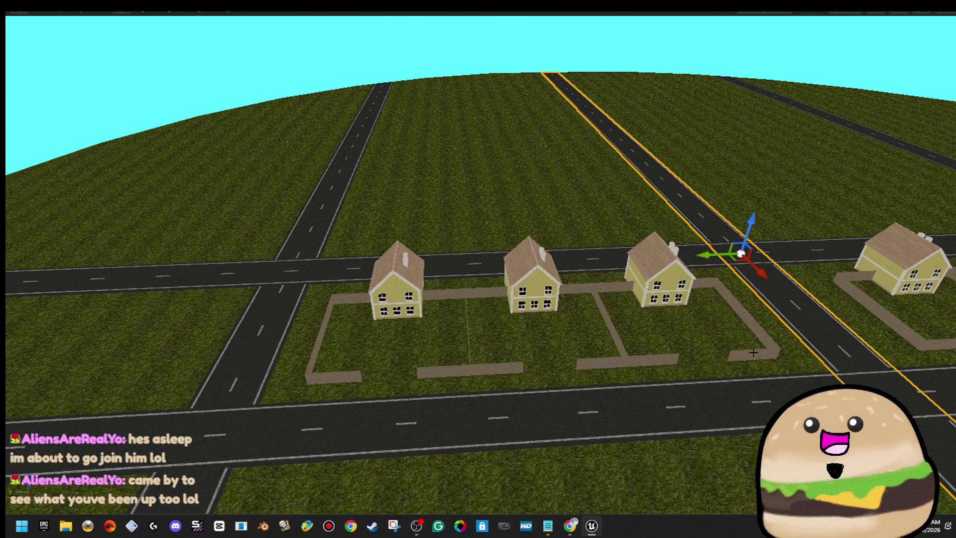
# - Add the neighbouring fence panel to the house selection while viewing the lot from around the intersection
pyautogui.moveTo(414, 265)
pyautogui.mouseDown()
pyautogui.moveTo(500, 266)
pyautogui.moveTo(500, 214)
pyautogui.moveTo(433, 214)
pyautogui.moveTo(433, 249)
pyautogui.moveTo(433, 229)
pyautogui.moveTo(498, 230)
pyautogui.moveTo(498, 209)
pyautogui.moveTo(380, 276)
pyautogui.mouseUp()
pyautogui.moveTo(273, 294)
pyautogui.mouseDown()
pyautogui.moveTo(272, 334)
pyautogui.moveTo(273, 279)
pyautogui.moveTo(694, 232)
pyautogui.mouseUp()
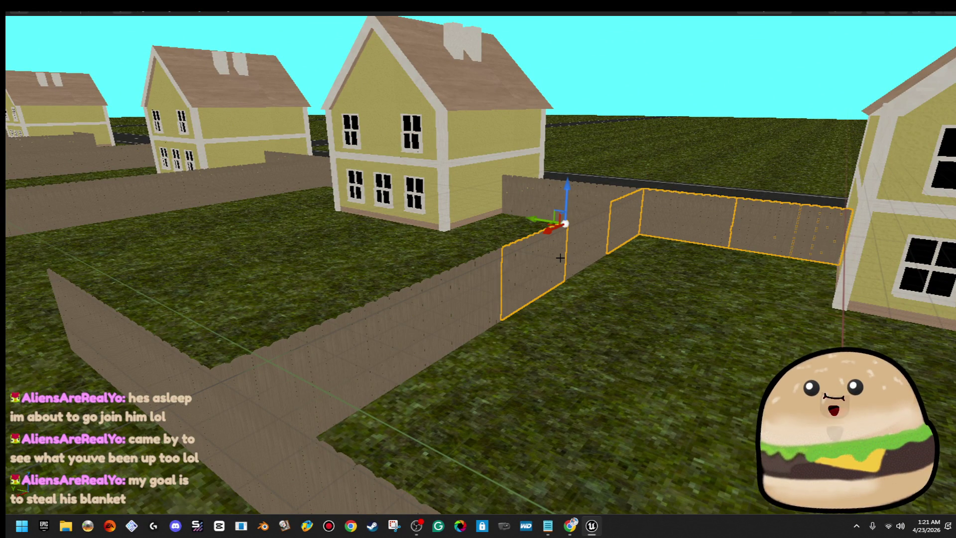
pyautogui.keyDown('ctrl'); pyautogui.click(486, 286); pyautogui.keyUp('ctrl')
pyautogui.moveTo(588, 251); pyautogui.dragTo(445, 248)
pyautogui.moveTo(279, 286); pyautogui.dragTo(216, 300)
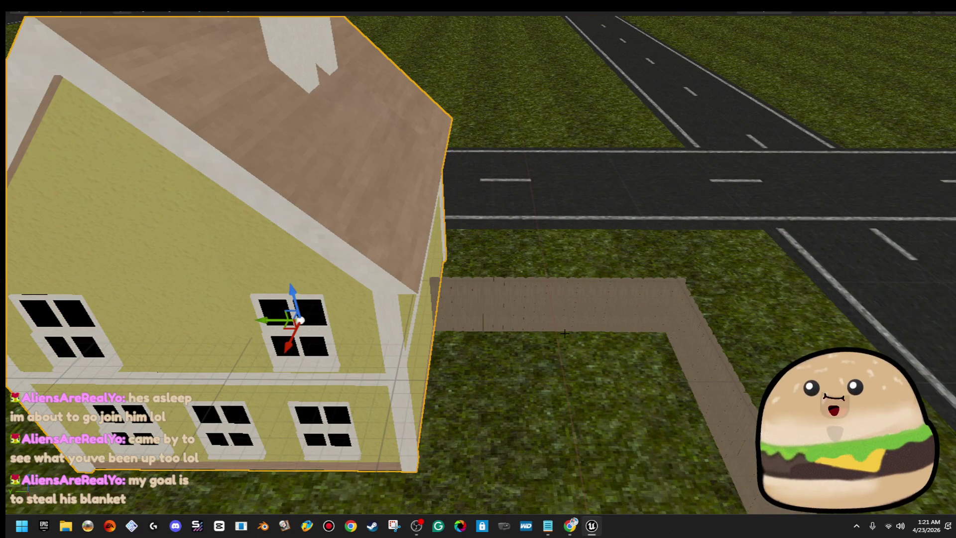
pyautogui.moveTo(582, 307); pyautogui.dragTo(684, 303)
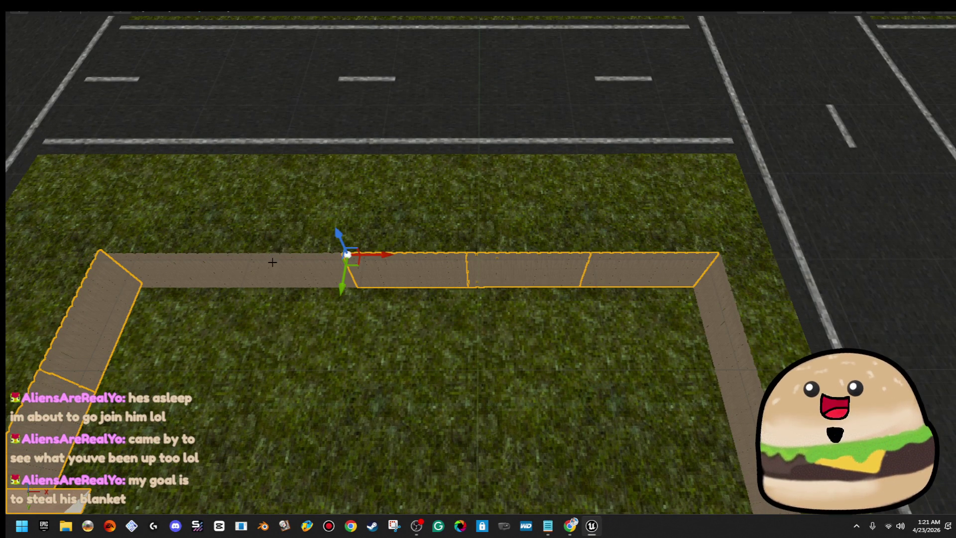
pyautogui.moveTo(520, 324); pyautogui.dragTo(596, 347)
pyautogui.moveTo(465, 294)
pyautogui.mouseDown()
pyautogui.moveTo(503, 303)
pyautogui.moveTo(543, 293)
pyautogui.mouseUp()
pyautogui.scroll(-3, 478, 288)
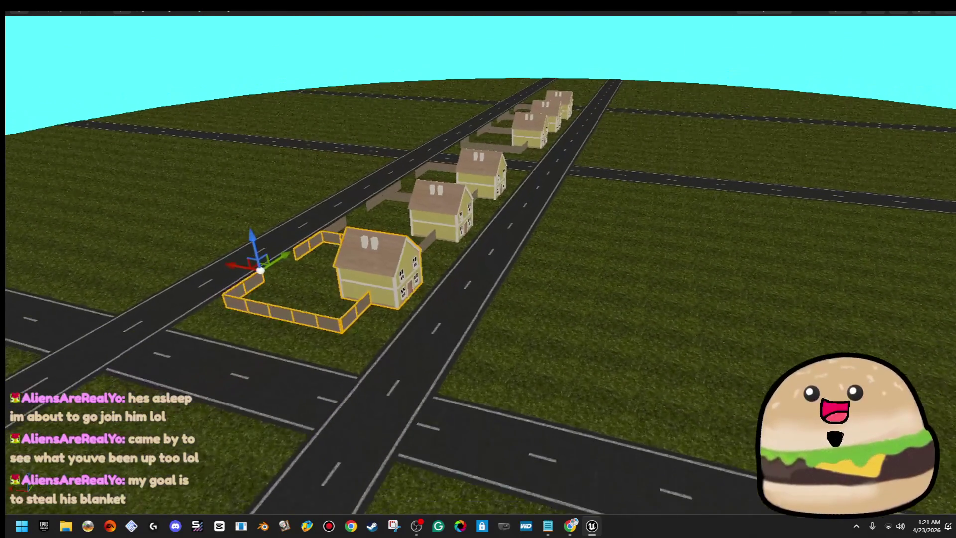
# - Rotate the house and fence 180° and move them across the road to the right
pyautogui.moveTo(472, 289)
pyautogui.mouseDown()
pyautogui.moveTo(532, 298)
pyautogui.moveTo(470, 322)
pyautogui.mouseUp()
pyautogui.press('e')
pyautogui.moveTo(364, 360)
pyautogui.mouseDown()
pyautogui.moveTo(267, 349)
pyautogui.moveTo(462, 376)
pyautogui.moveTo(524, 337)
pyautogui.moveTo(414, 314)
pyautogui.moveTo(323, 259)
pyautogui.moveTo(323, 308)
pyautogui.moveTo(364, 306)
pyautogui.mouseUp()
pyautogui.press('w')
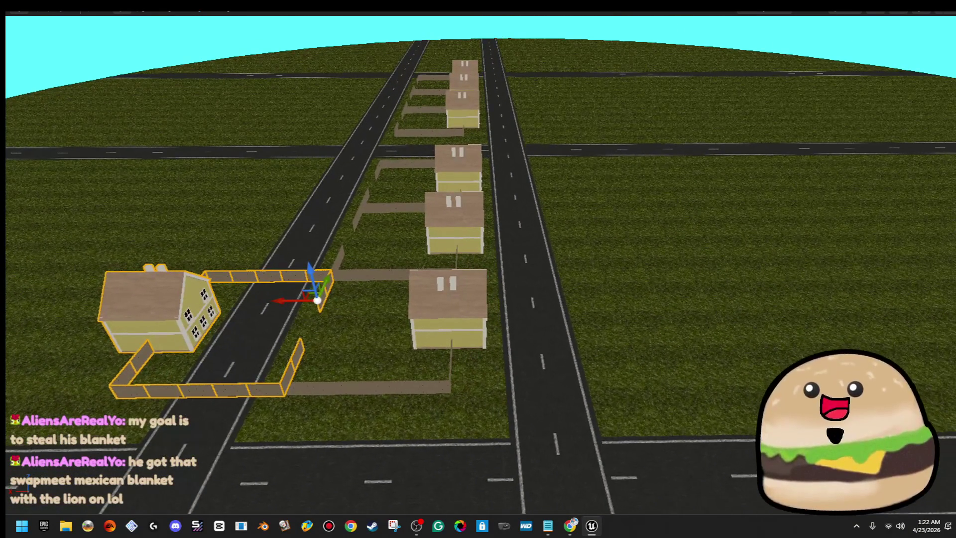
pyautogui.moveTo(278, 300); pyautogui.dragTo(704, 309)
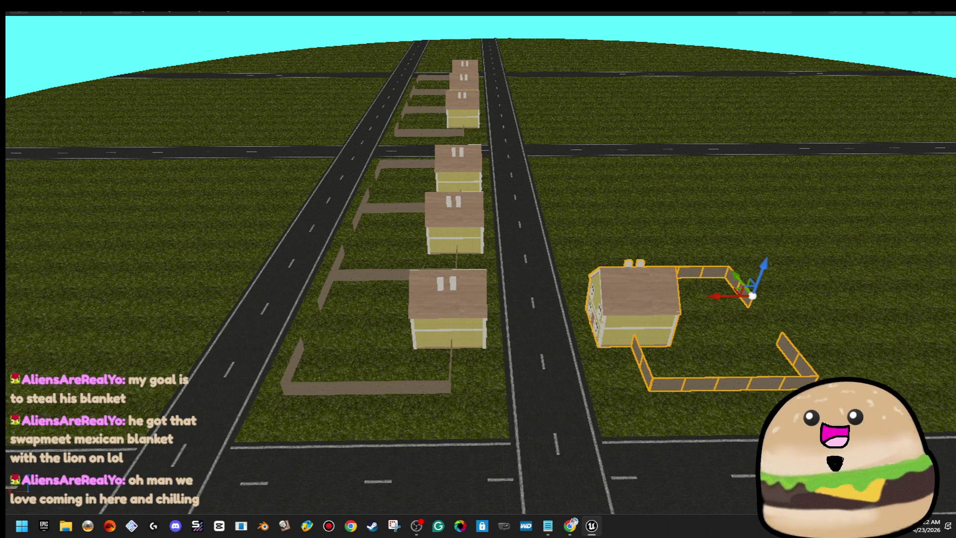
# - Select the left road and duplicate it over to the right beside the new lot
pyautogui.press('Right')
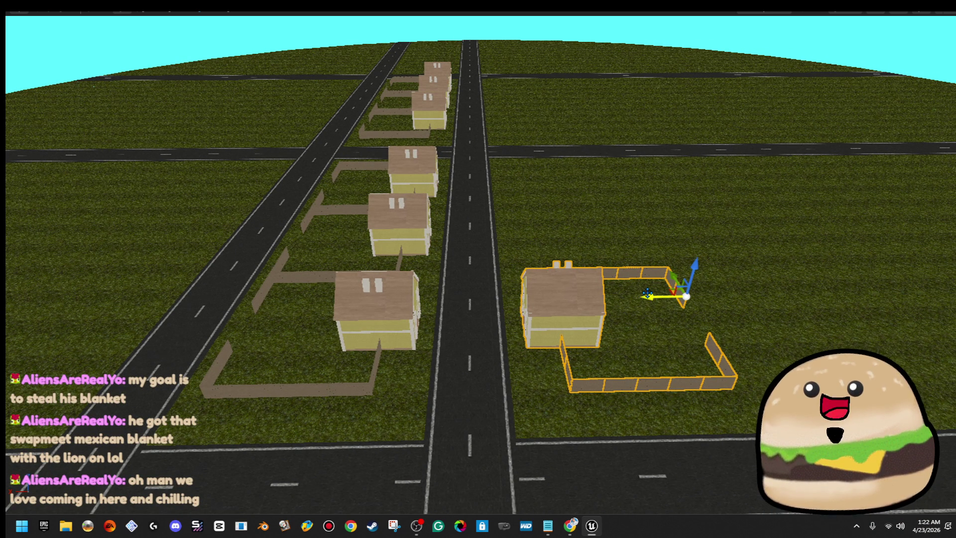
pyautogui.press('Down')
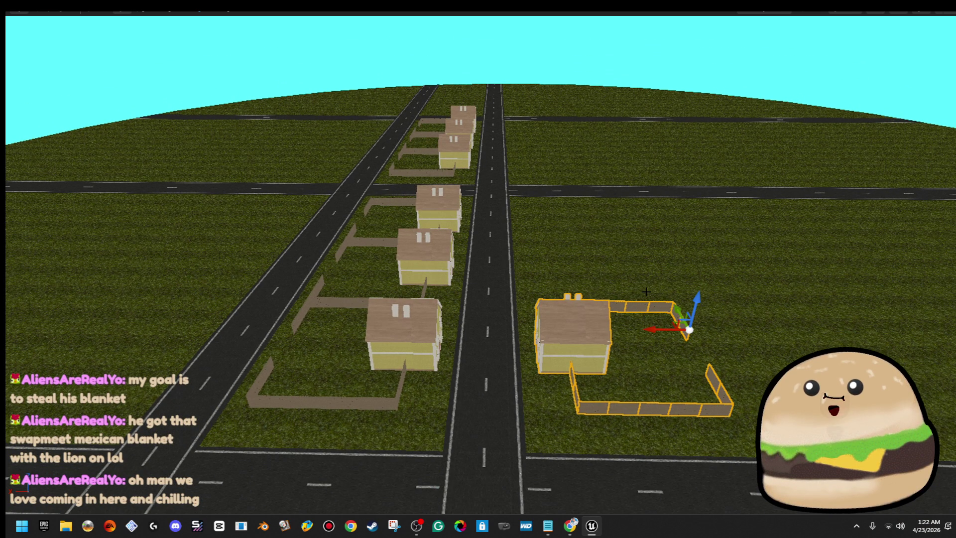
pyautogui.press('pagedown')
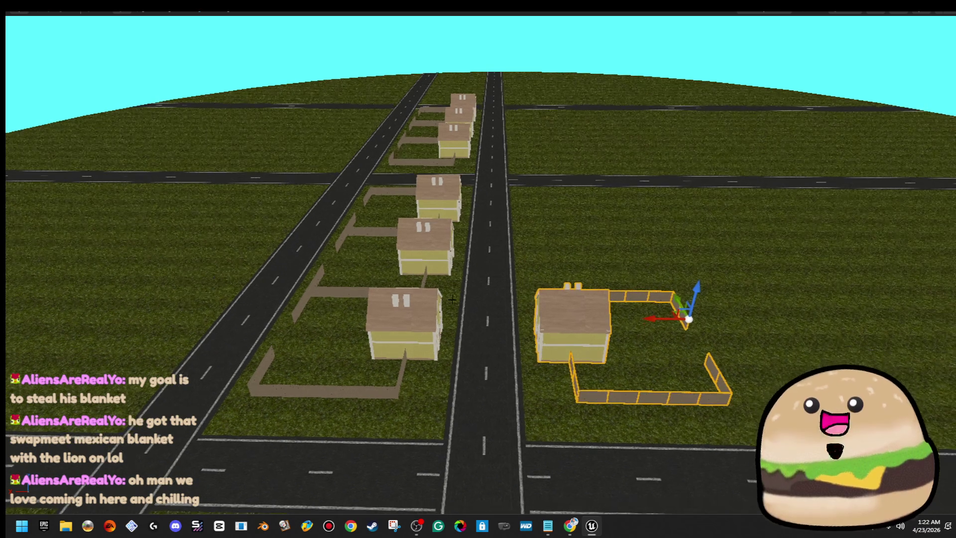
pyautogui.click(234, 333)
pyautogui.press('Right')
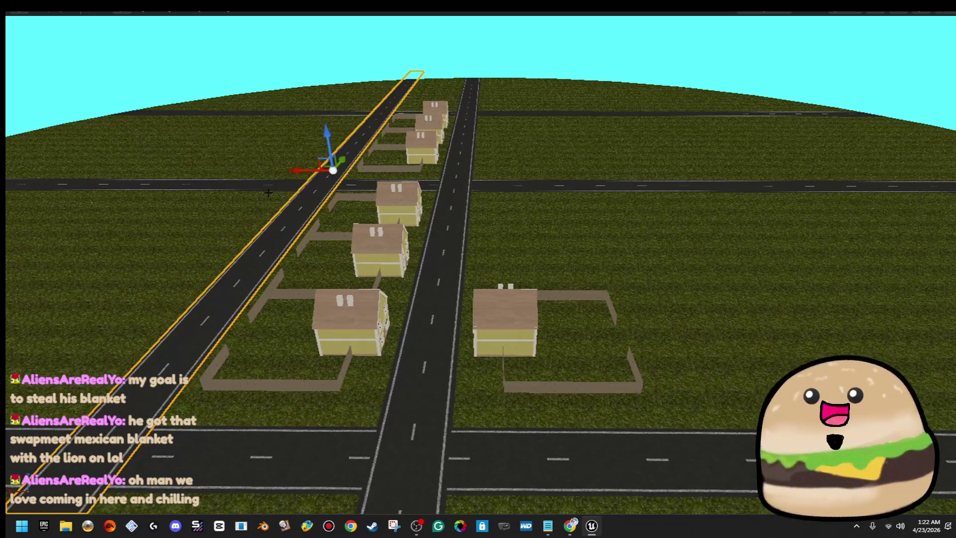
pyautogui.moveTo(301, 174)
pyautogui.mouseDown()
pyautogui.moveTo(559, 209)
pyautogui.moveTo(546, 218)
pyautogui.moveTo(528, 217)
pyautogui.moveTo(540, 216)
pyautogui.moveTo(498, 156)
pyautogui.moveTo(521, 140)
pyautogui.moveTo(473, 147)
pyautogui.moveTo(548, 147)
pyautogui.moveTo(553, 171)
pyautogui.mouseUp()
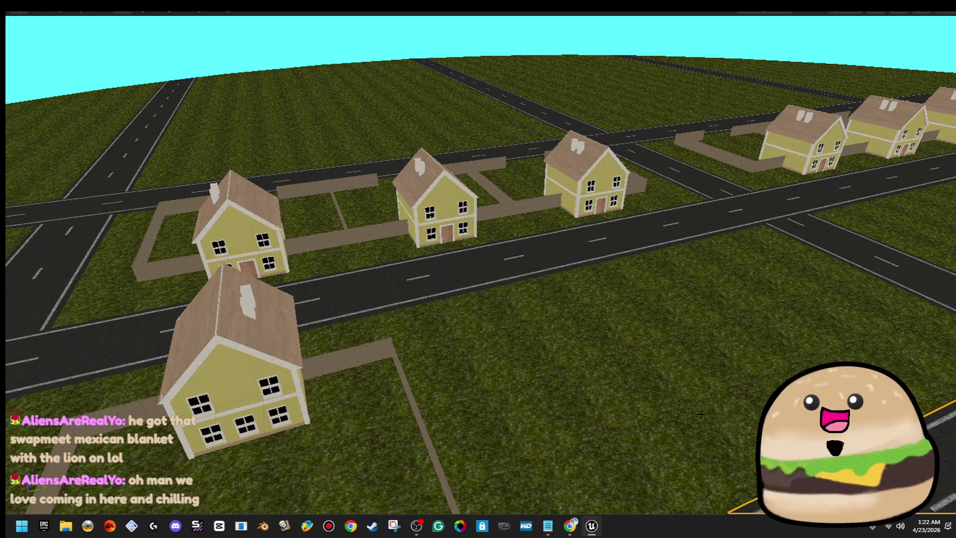
# - Place two copies of the fenced house lot successively to the right along the row
pyautogui.moveTo(741, 349)
pyautogui.mouseDown()
pyautogui.moveTo(736, 269)
pyautogui.moveTo(746, 324)
pyautogui.mouseUp()
pyautogui.moveTo(377, 187); pyautogui.dragTo(349, 189)
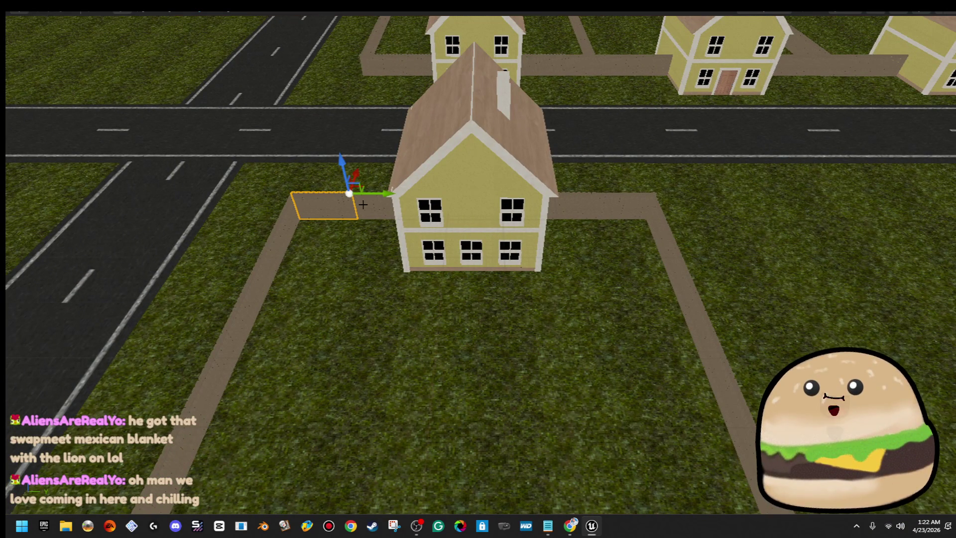
pyautogui.moveTo(561, 205)
pyautogui.mouseDown()
pyautogui.moveTo(577, 219)
pyautogui.moveTo(553, 239)
pyautogui.moveTo(566, 229)
pyautogui.mouseUp()
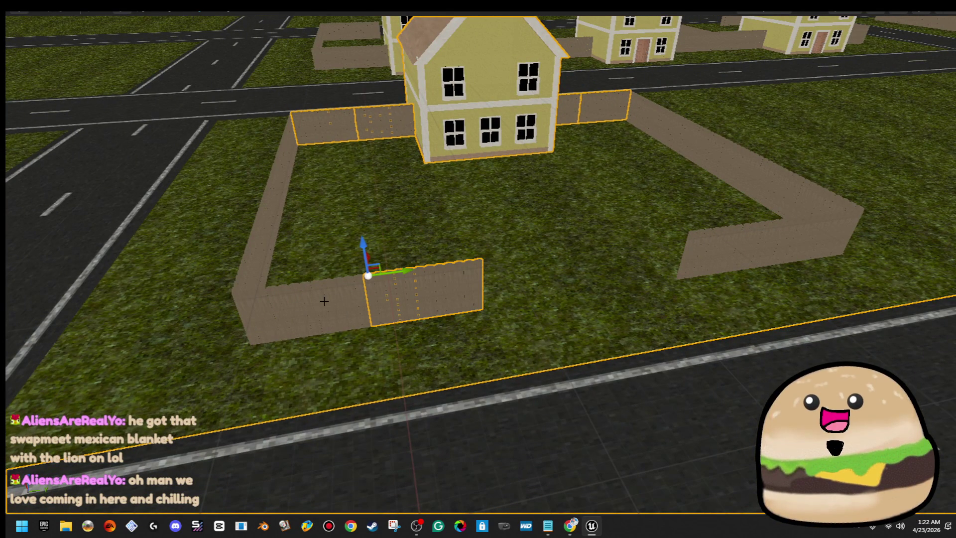
pyautogui.moveTo(576, 314); pyautogui.dragTo(543, 235)
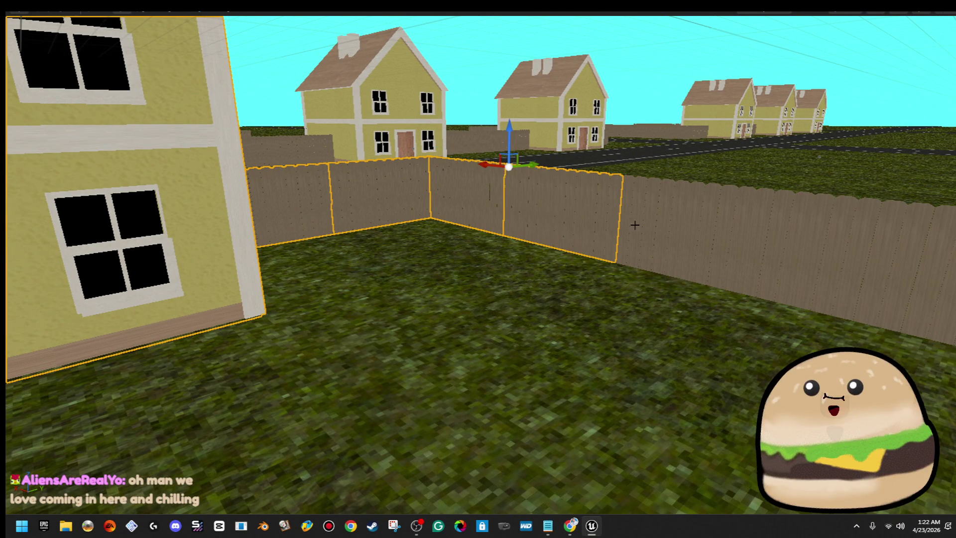
pyautogui.moveTo(659, 227); pyautogui.dragTo(663, 232)
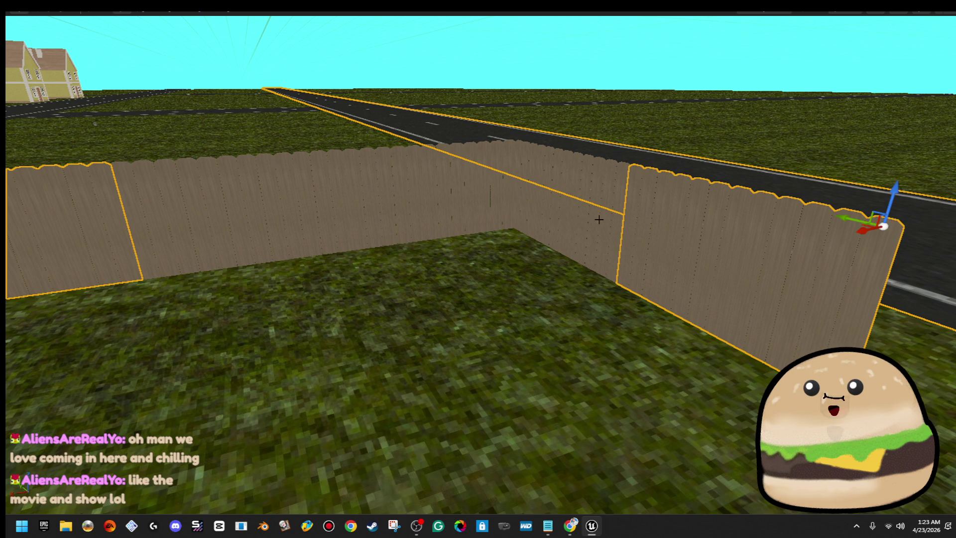
pyautogui.moveTo(293, 190)
pyautogui.mouseDown()
pyautogui.moveTo(293, 285)
pyautogui.moveTo(293, 264)
pyautogui.moveTo(390, 275)
pyautogui.mouseUp()
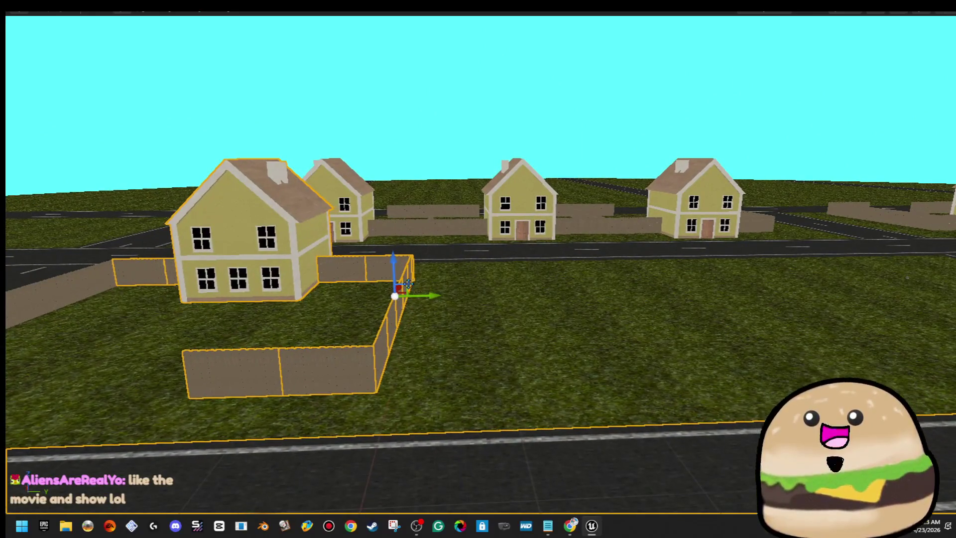
pyautogui.keyDown('alt'); pyautogui.moveTo(436, 297); pyautogui.dragTo(828, 289); pyautogui.keyUp('alt')
pyautogui.moveTo(743, 282)
pyautogui.mouseDown()
pyautogui.moveTo(806, 301)
pyautogui.moveTo(742, 281)
pyautogui.moveTo(418, 286)
pyautogui.mouseUp()
pyautogui.keyDown('alt'); pyautogui.moveTo(327, 251); pyautogui.dragTo(675, 284); pyautogui.keyUp('alt')
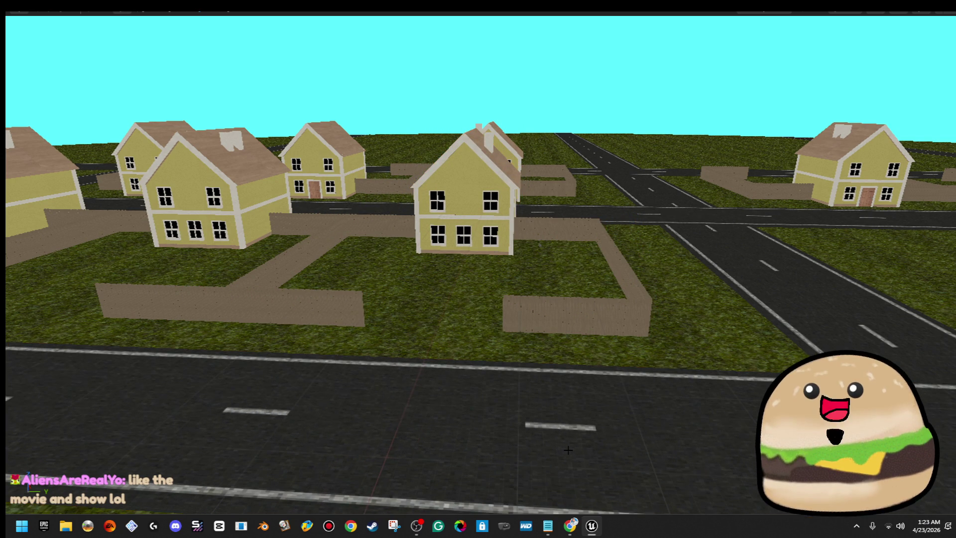
pyautogui.moveTo(573, 449); pyautogui.dragTo(697, 493)
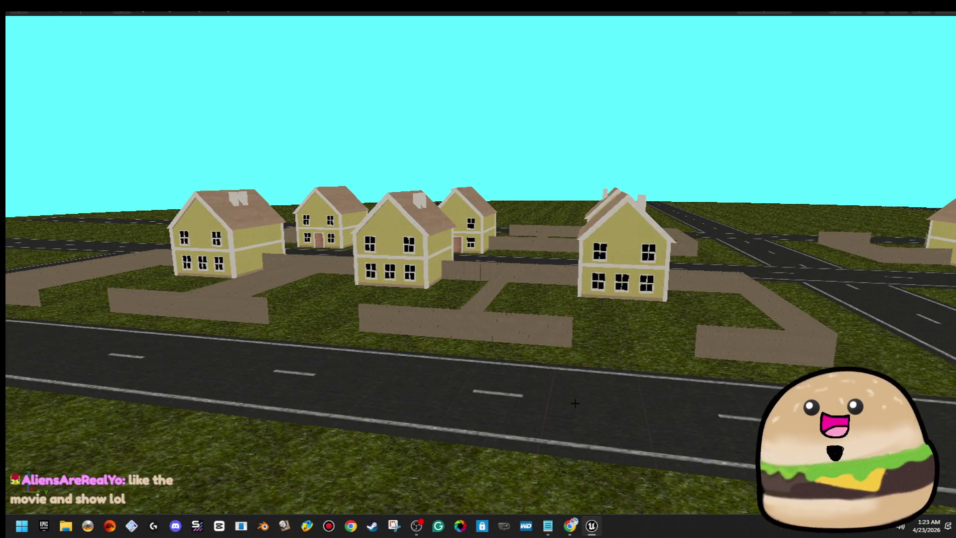
pyautogui.moveTo(575, 403)
pyautogui.mouseDown()
pyautogui.moveTo(662, 349)
pyautogui.moveTo(593, 343)
pyautogui.mouseUp()
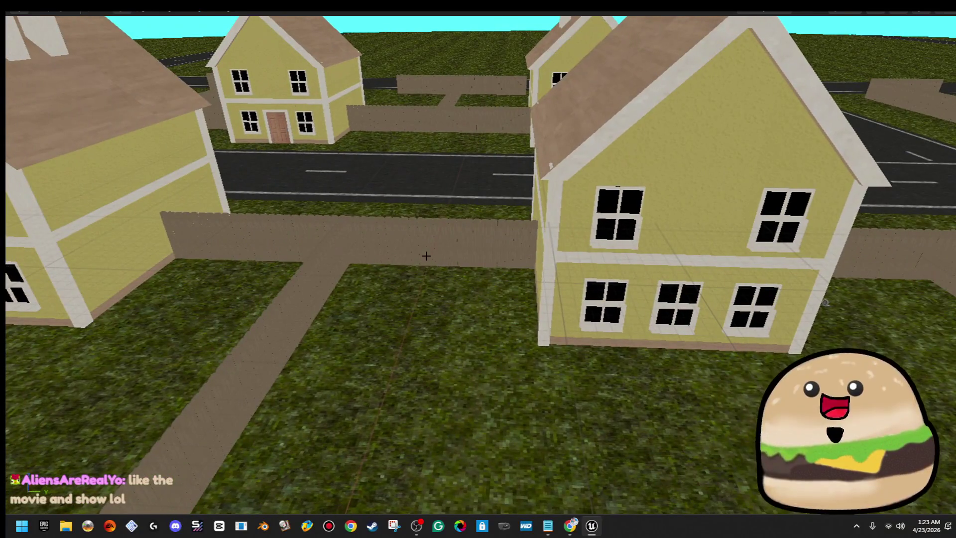
# - Move the house and its fence across the road into the empty lot
pyautogui.click(426, 256)
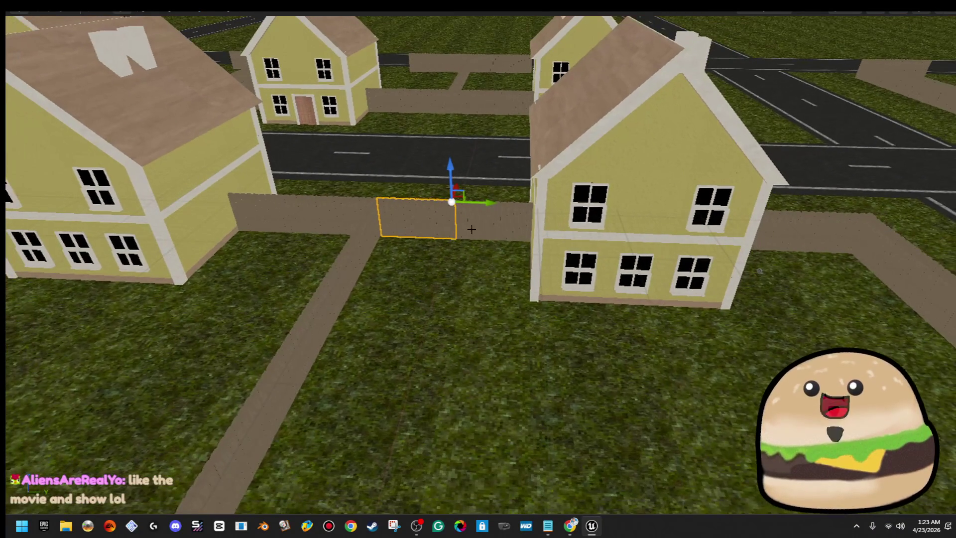
pyautogui.scroll(-5, 245, 466)
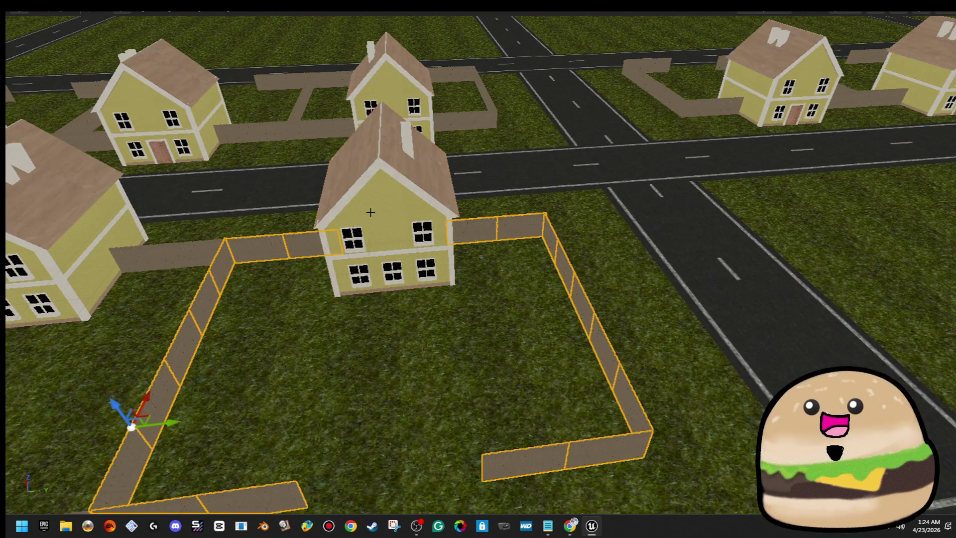
pyautogui.keyDown('ctrl'); pyautogui.click(371, 213); pyautogui.keyUp('ctrl')
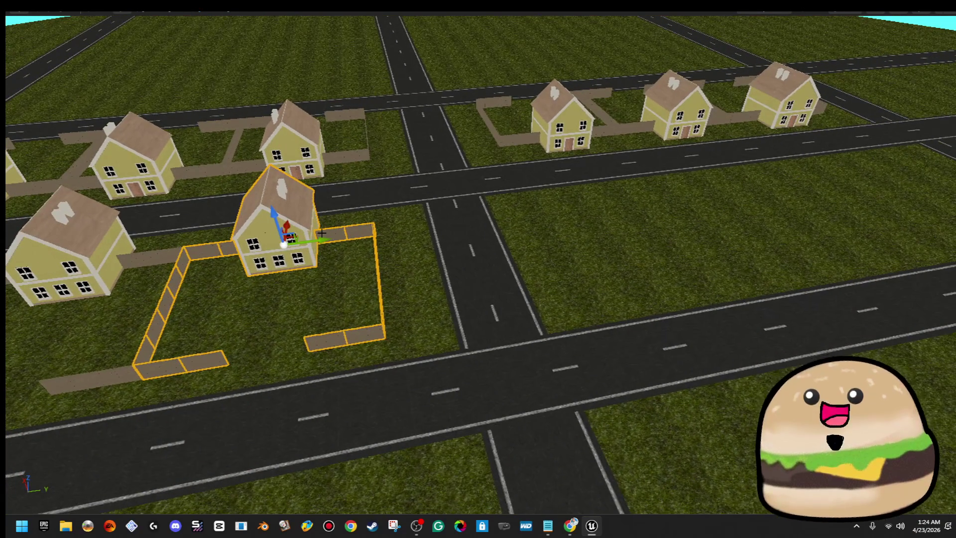
pyautogui.moveTo(320, 234); pyautogui.dragTo(592, 224)
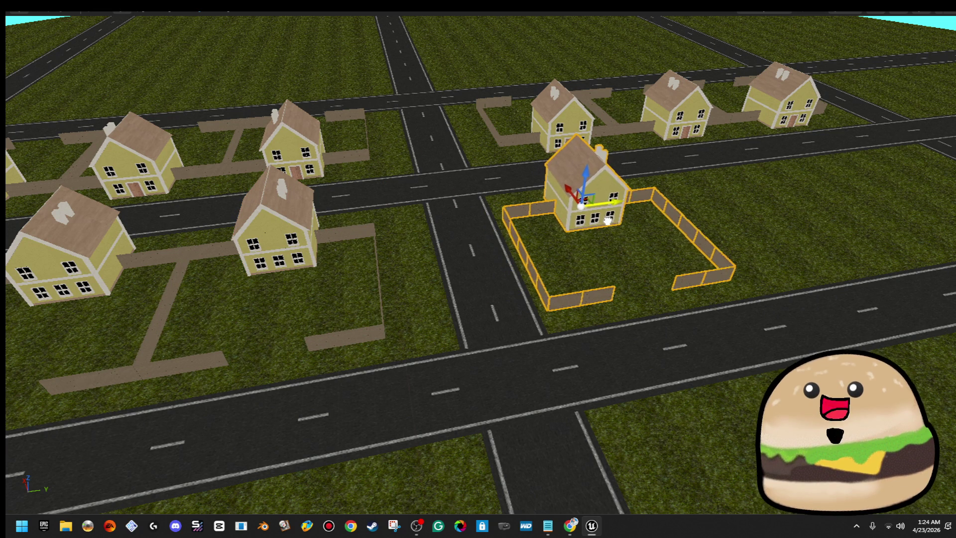
pyautogui.press('f')
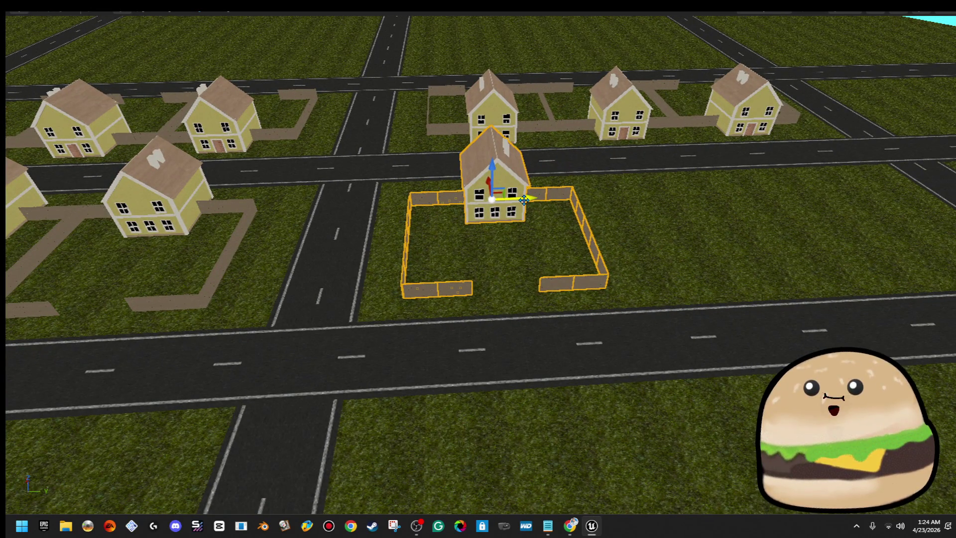
pyautogui.moveTo(524, 199); pyautogui.dragTo(540, 199)
# - Drop two fence segments from the selection and place a copy of the fenced house to the right
pyautogui.scroll(2, 541, 199)
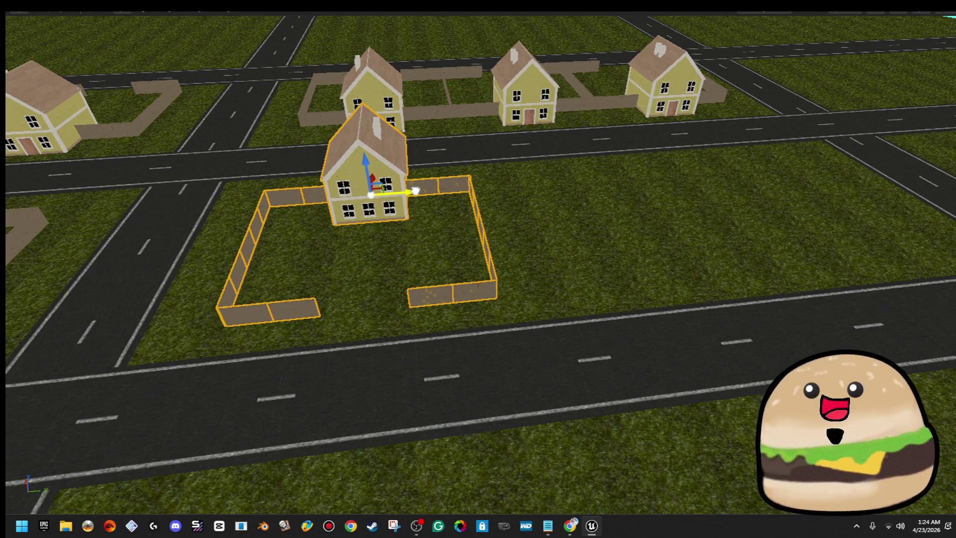
pyautogui.scroll(6, 478, 264)
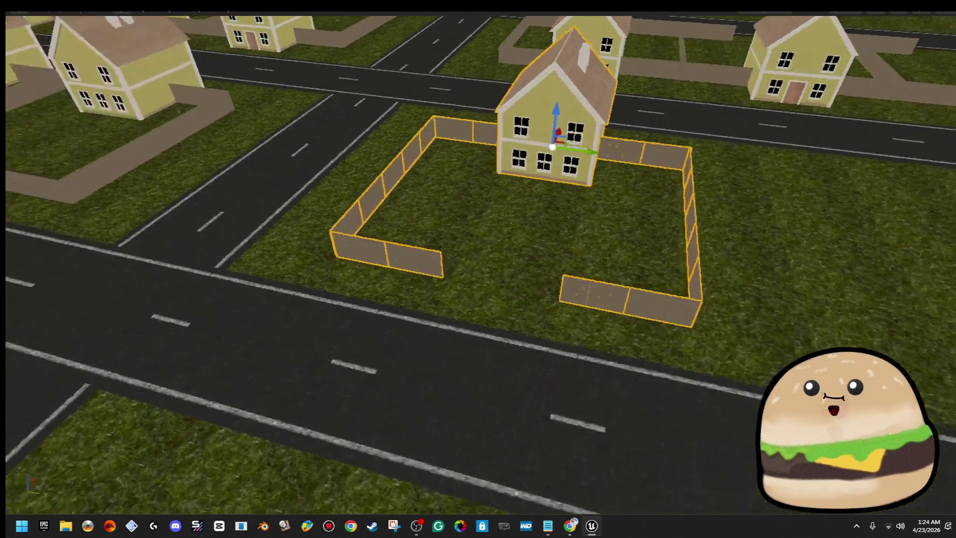
pyautogui.press('a')
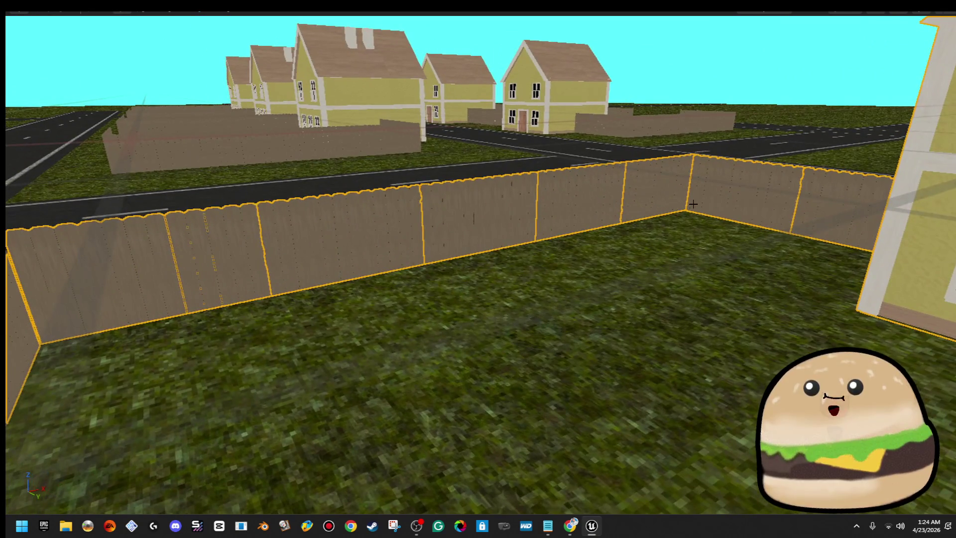
pyautogui.keyDown('ctrl'); pyautogui.click(659, 197); pyautogui.keyUp('ctrl')
pyautogui.keyDown('ctrl'); pyautogui.click(585, 197); pyautogui.keyUp('ctrl')
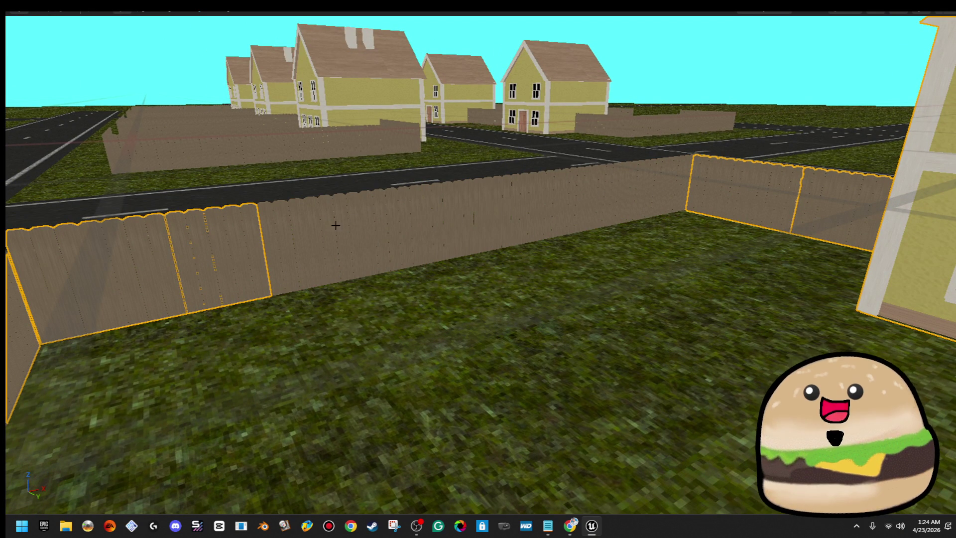
pyautogui.scroll(-6, 335, 225)
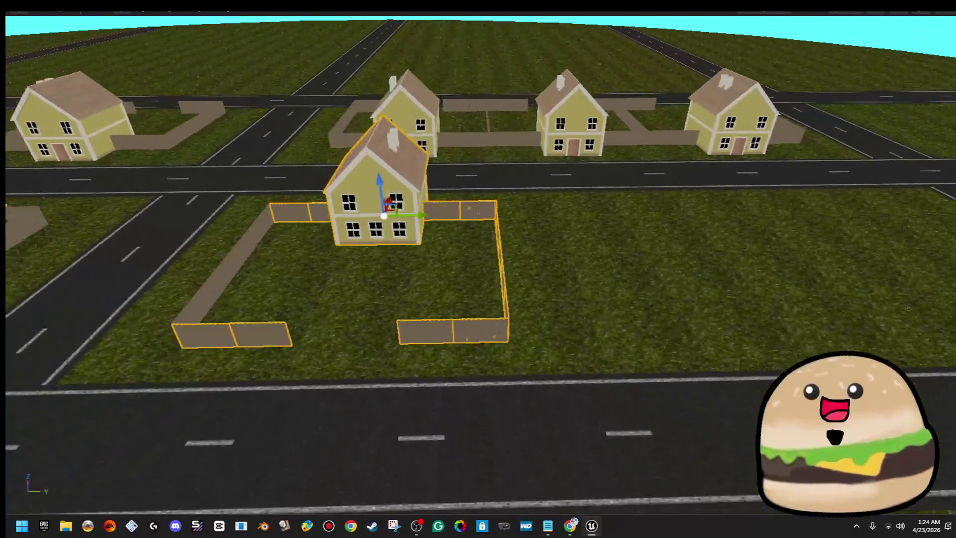
pyautogui.scroll(-2, 352, 249)
pyautogui.moveTo(426, 224)
pyautogui.mouseDown()
pyautogui.moveTo(614, 230)
pyautogui.moveTo(485, 222)
pyautogui.moveTo(343, 232)
pyautogui.moveTo(545, 239)
pyautogui.moveTo(527, 245)
pyautogui.moveTo(508, 299)
pyautogui.mouseUp()
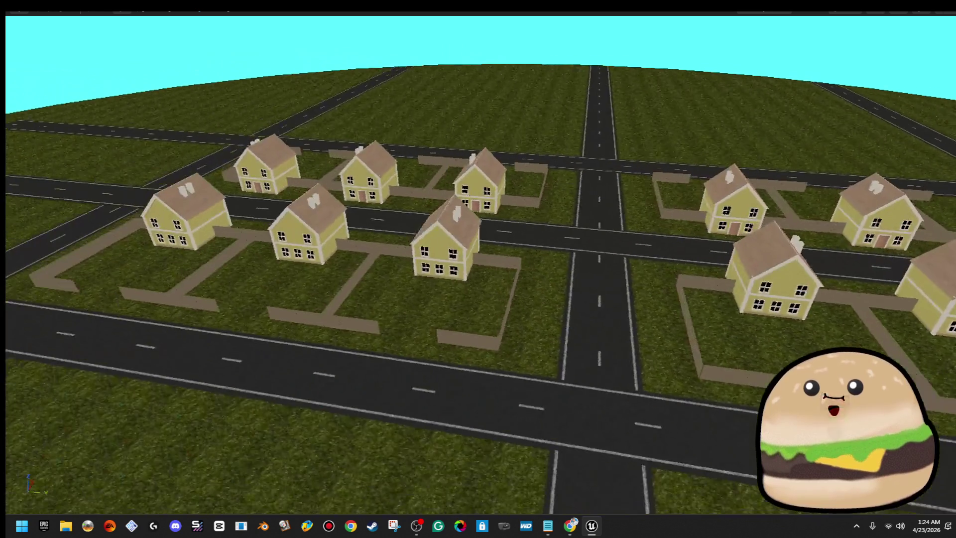
pyautogui.moveTo(527, 245); pyautogui.dragTo(513, 293)
pyautogui.press('F11')
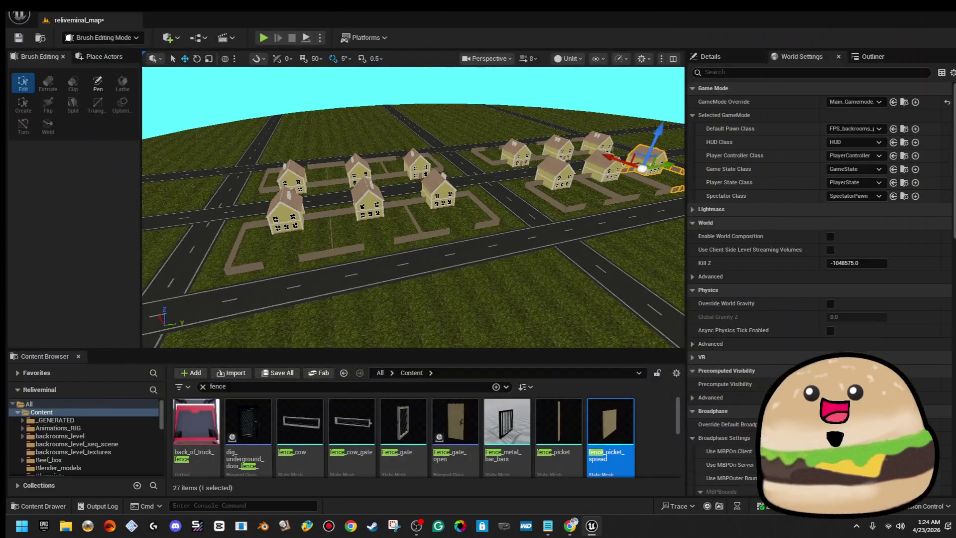
# - Save all changes to the neighbourhood map with File > Save All
pyautogui.click(57, 21)
pyautogui.click(98, 149)
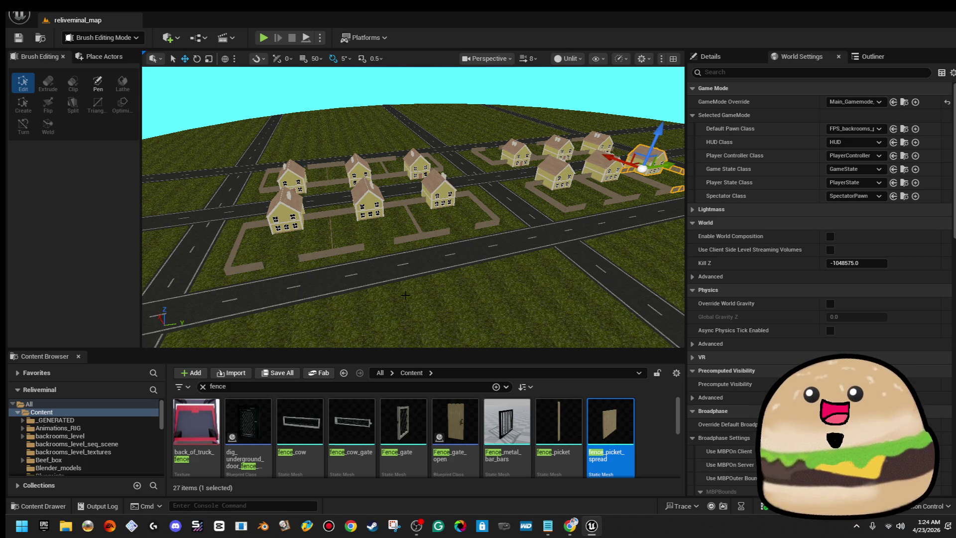
# - Fly forward over the town and low along the road, then select the road
pyautogui.press('w')
pyautogui.press('e')
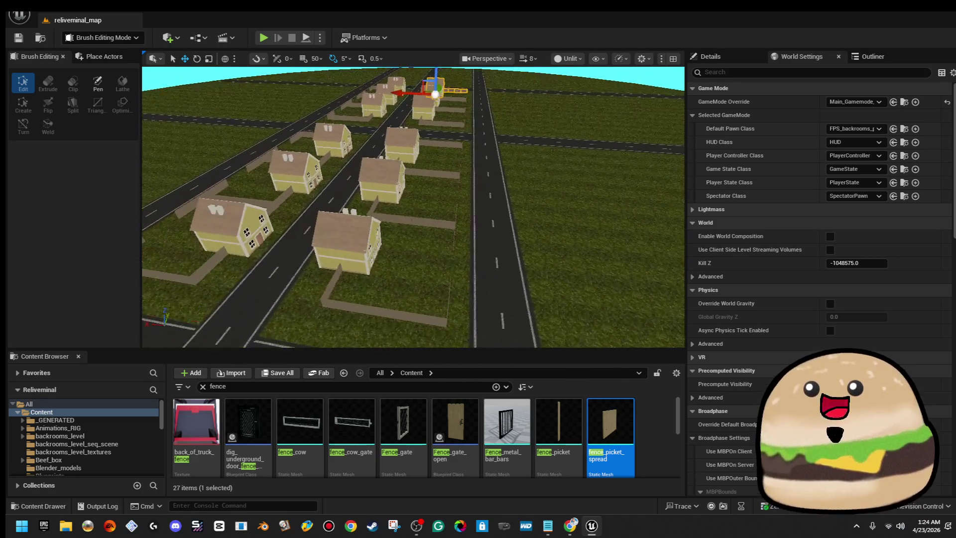
pyautogui.press('w')
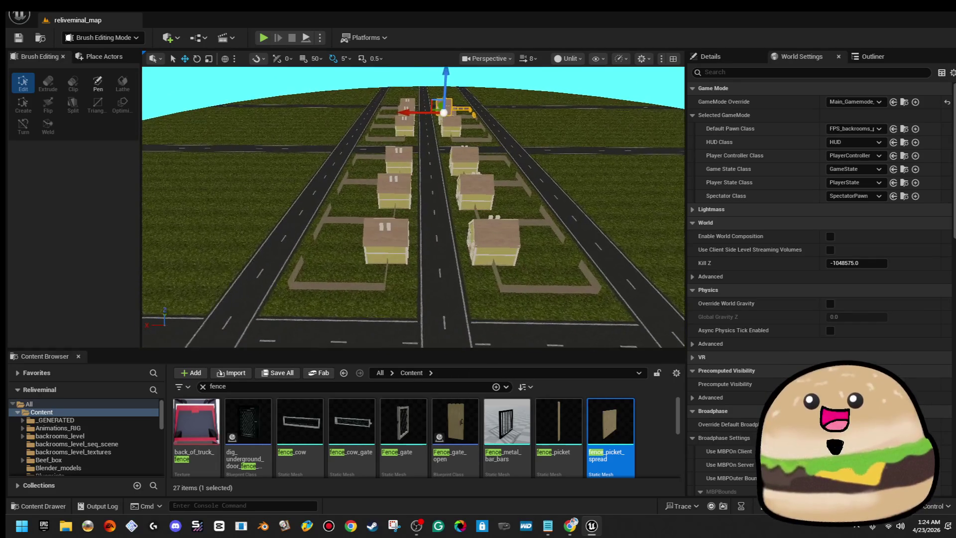
pyautogui.rightClick(432, 295)
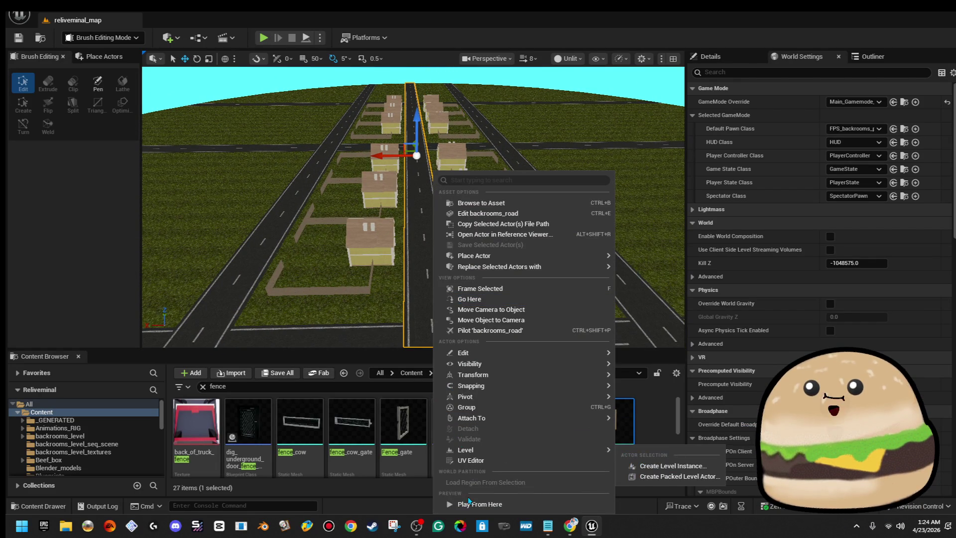
# - Play from the road, walking down the street between the fenced houses, then stop
pyautogui.press('Escape')
pyautogui.hotkey('alt', 'p')
pyautogui.press('w')
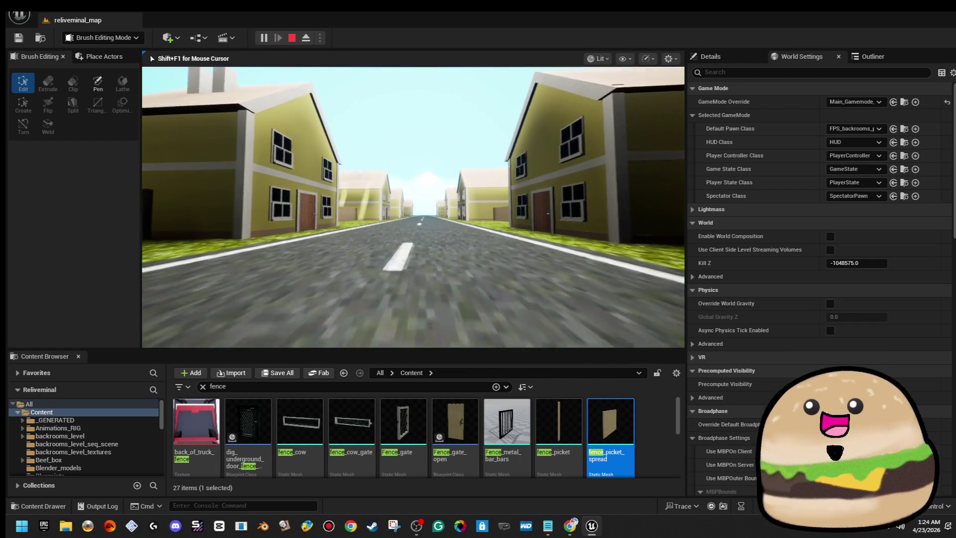
pyautogui.press('w')
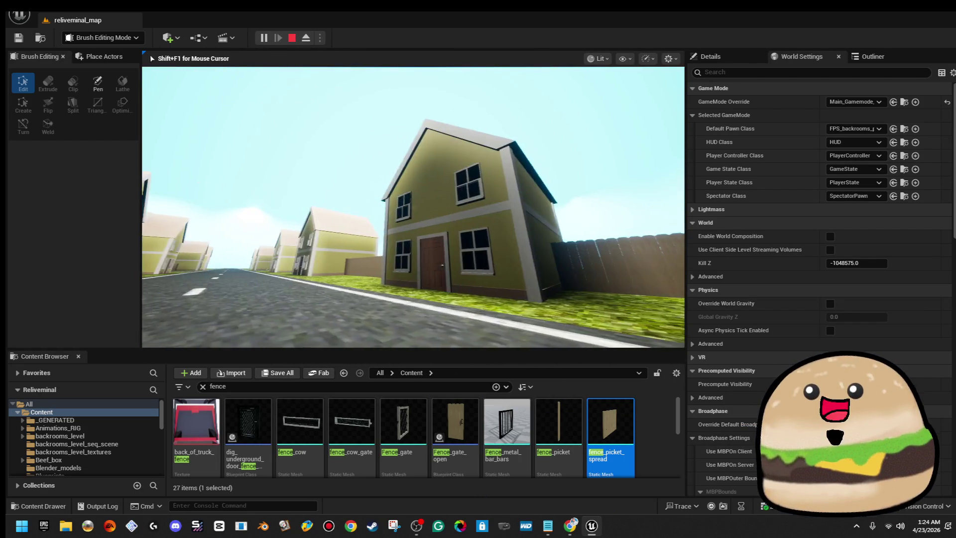
pyautogui.press('w')
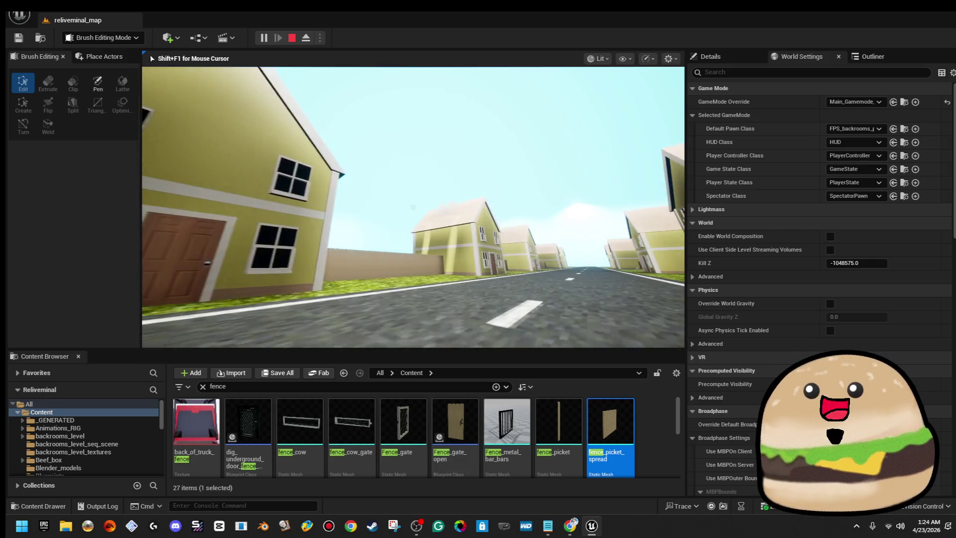
pyautogui.press('w')
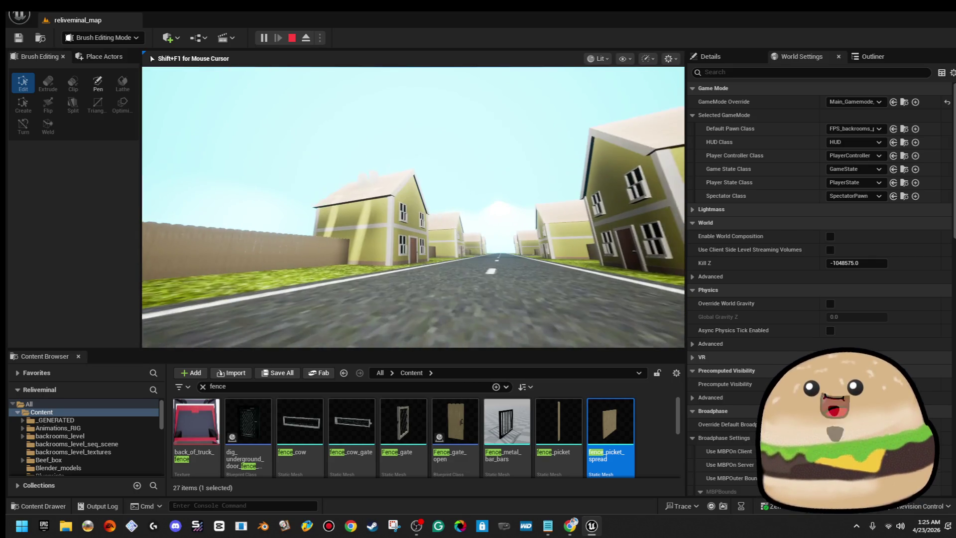
pyautogui.press('w')
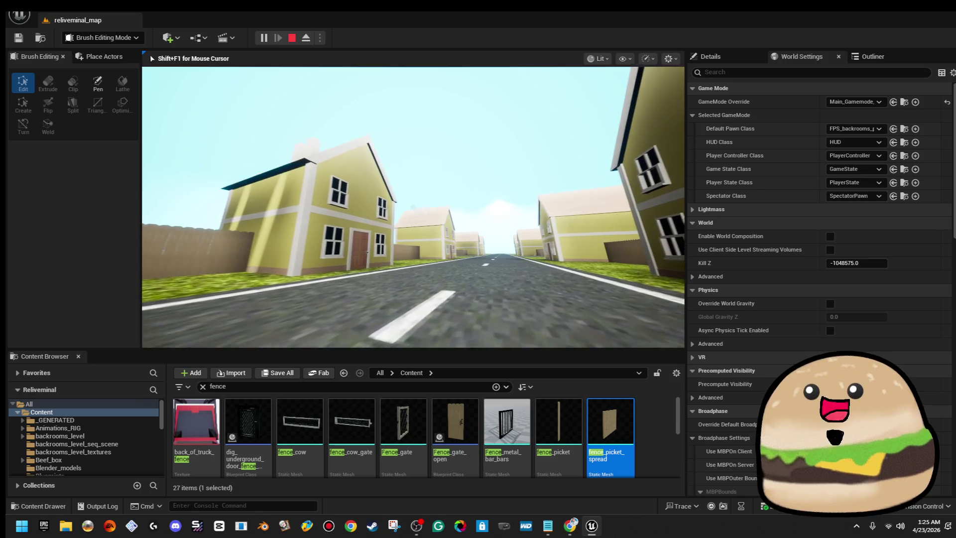
pyautogui.press('w')
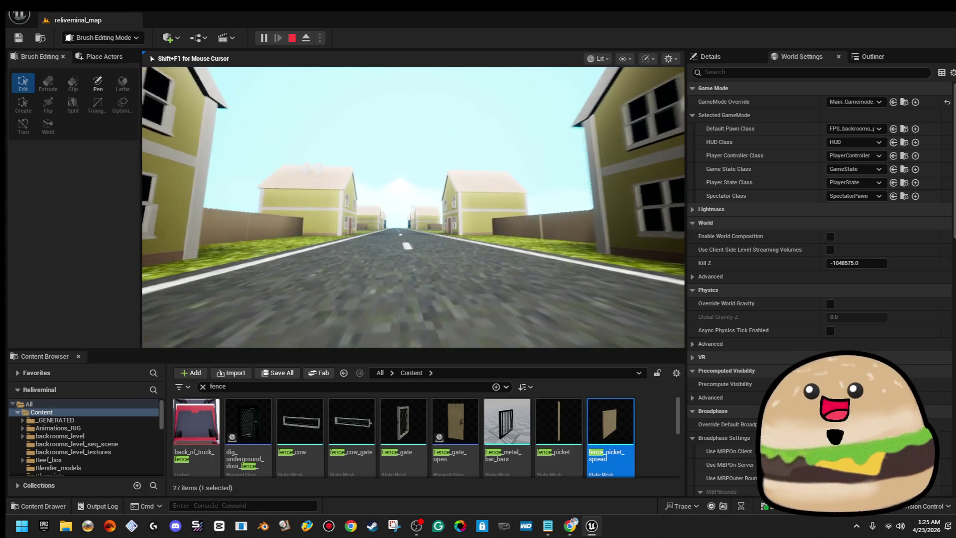
pyautogui.press('Escape')
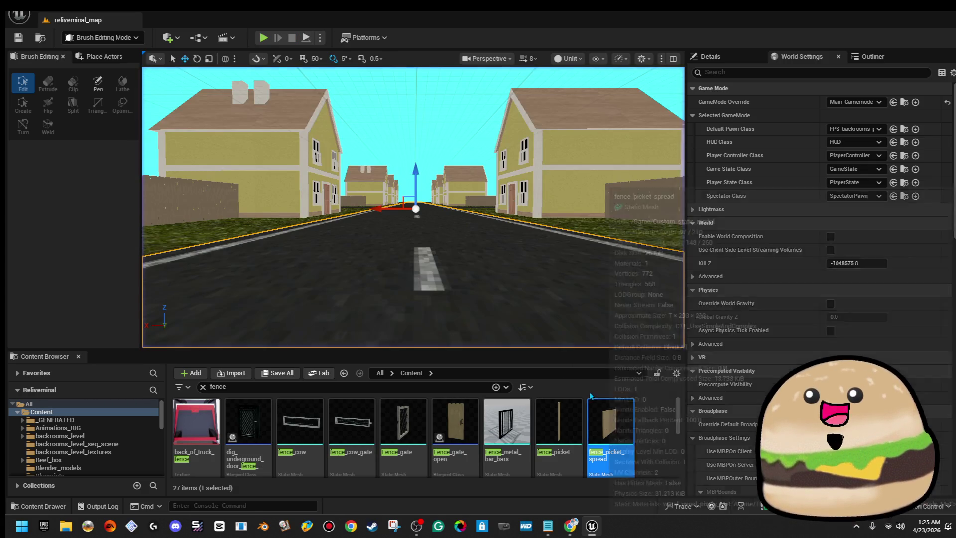
# - Frame the road, move closer, and marquee-select the three houses with their fences
pyautogui.press('f')
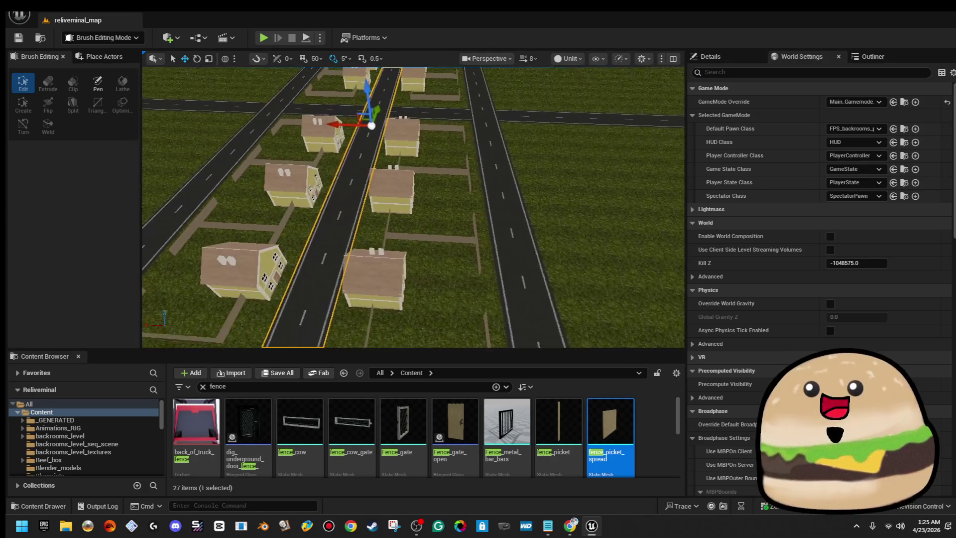
pyautogui.scroll(5, 413, 206)
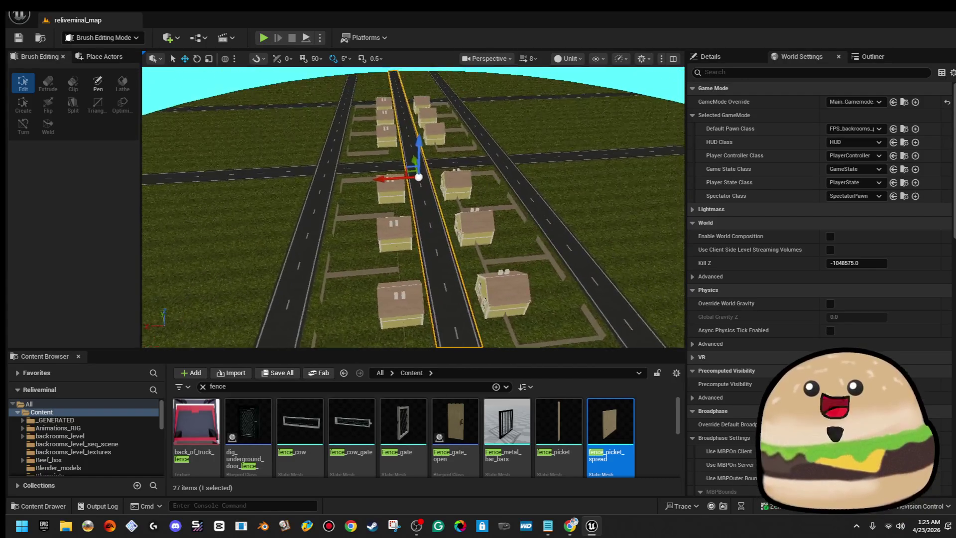
pyautogui.press('Left')
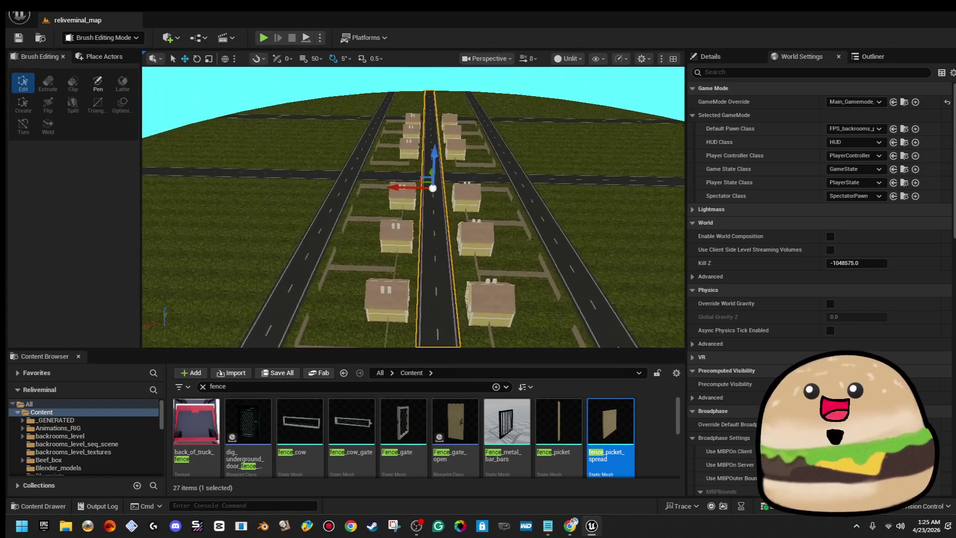
pyautogui.press('Up')
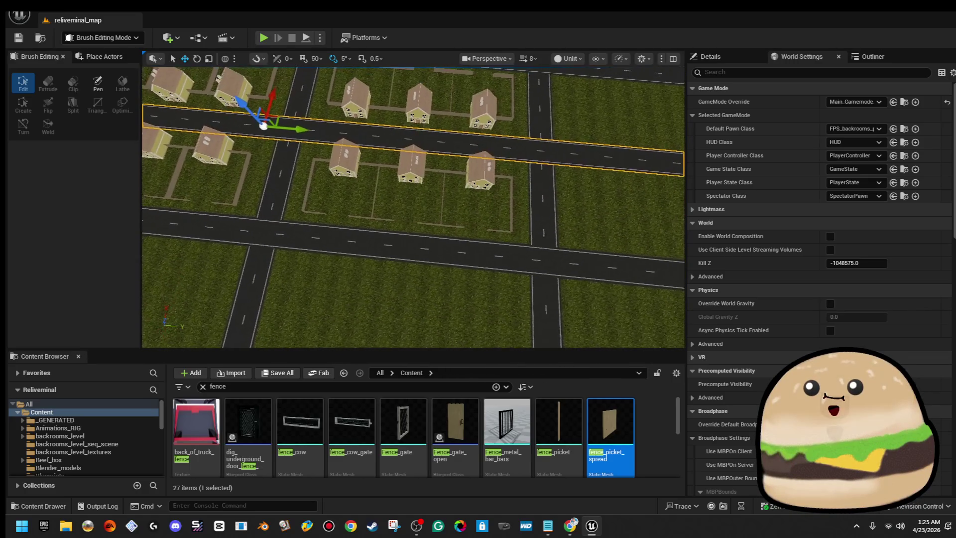
pyautogui.moveTo(510, 287); pyautogui.dragTo(308, 140)
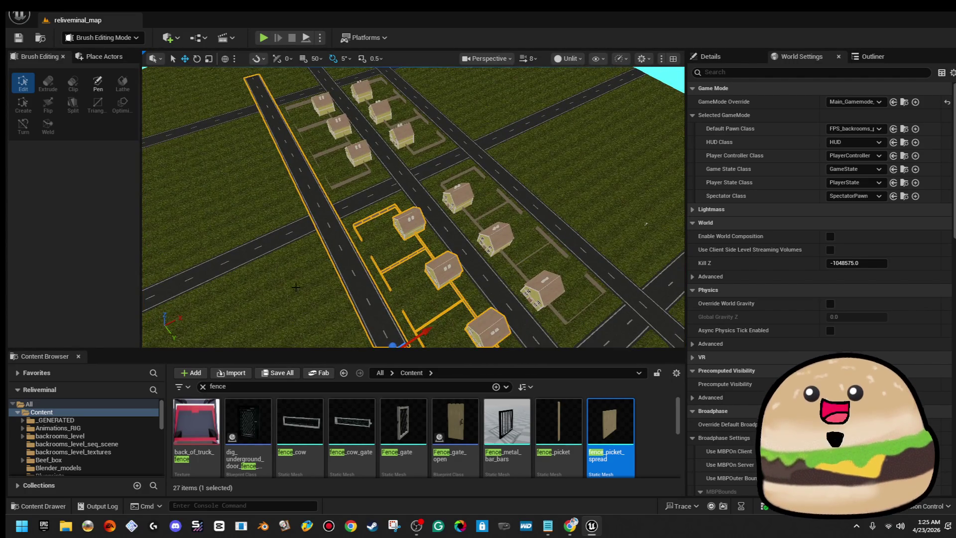
# - Alt-drag a copy of the three fenced houses onto the block across the road
pyautogui.press('w')
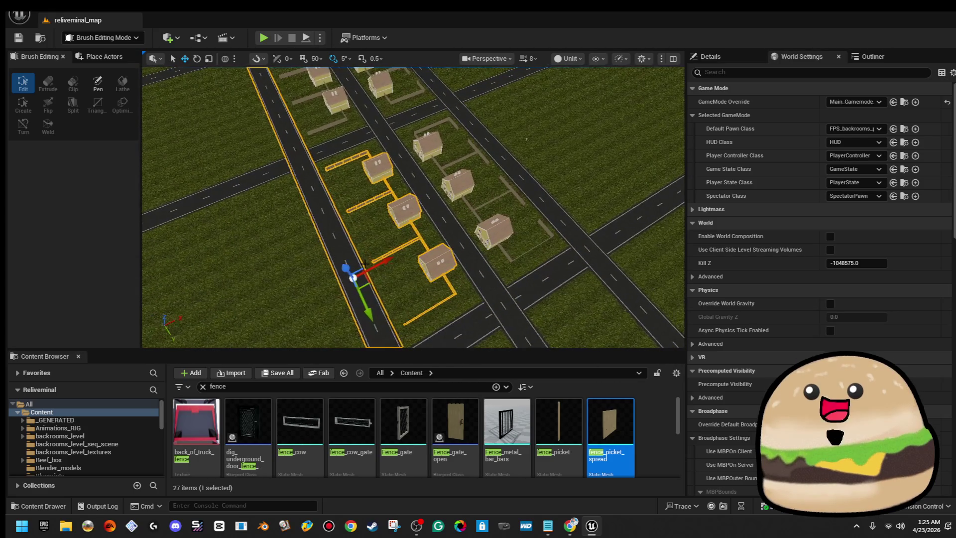
pyautogui.moveTo(376, 263); pyautogui.dragTo(448, 243)
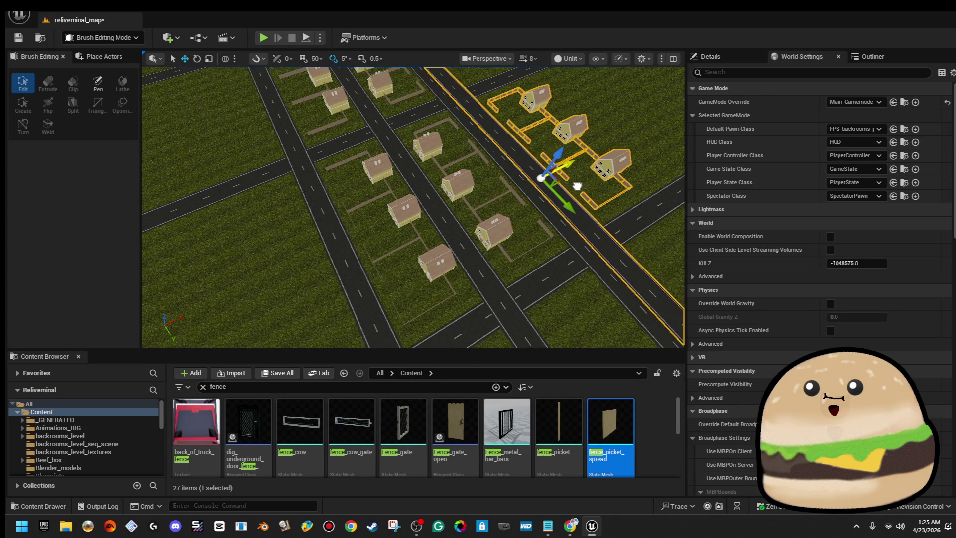
pyautogui.moveTo(566, 192)
pyautogui.mouseDown()
pyautogui.moveTo(538, 162)
pyautogui.moveTo(569, 191)
pyautogui.mouseUp()
# - Fly over the town to inspect the copied houses and the wider road grid
pyautogui.moveTo(620, 168)
pyautogui.mouseDown()
pyautogui.moveTo(624, 123)
pyautogui.moveTo(537, 176)
pyautogui.mouseUp()
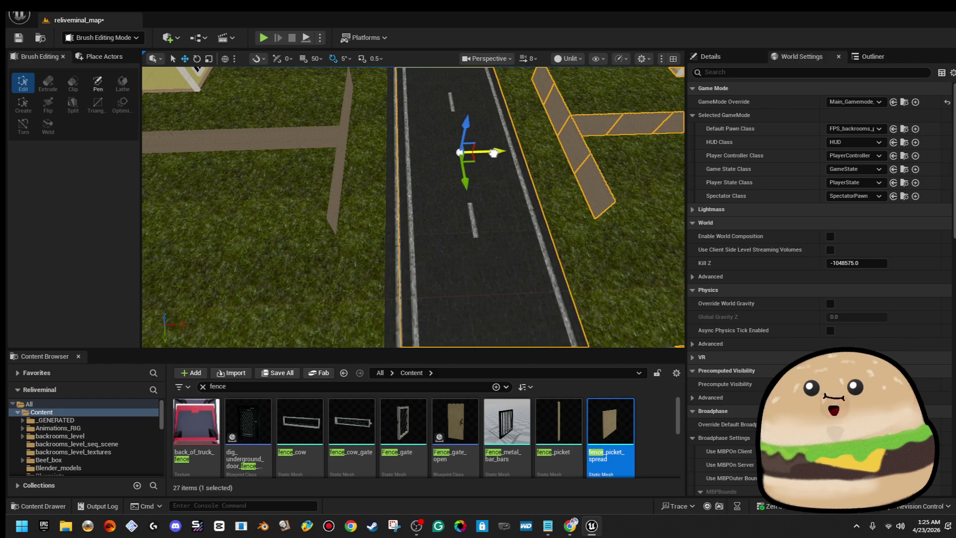
pyautogui.moveTo(483, 154); pyautogui.dragTo(423, 143)
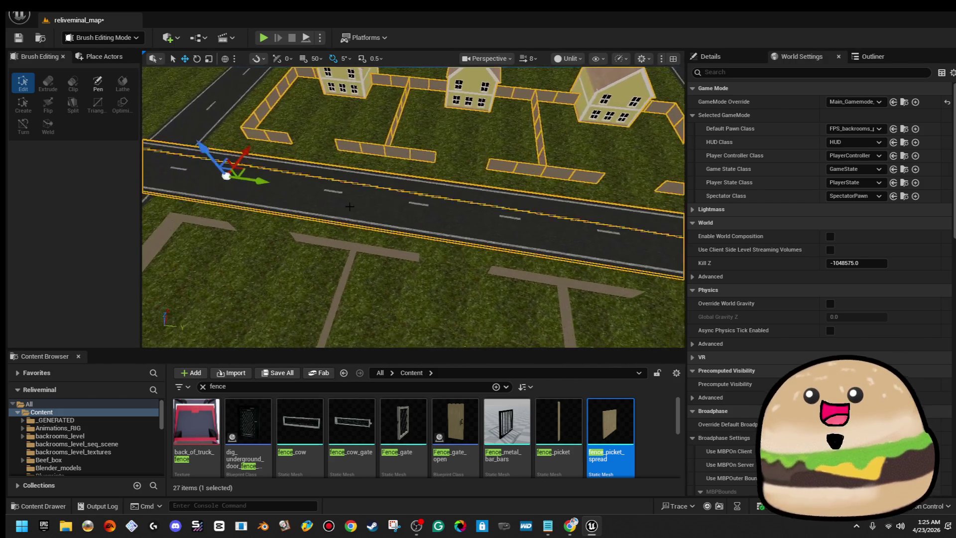
pyautogui.moveTo(548, 160); pyautogui.dragTo(548, 192)
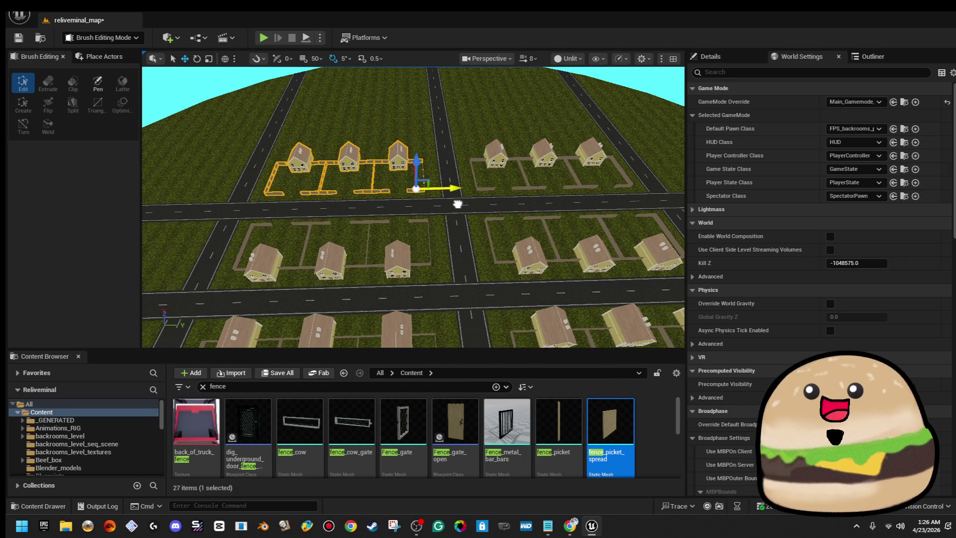
pyautogui.moveTo(457, 203)
pyautogui.mouseDown()
pyautogui.moveTo(420, 194)
pyautogui.moveTo(438, 196)
pyautogui.moveTo(438, 217)
pyautogui.mouseUp()
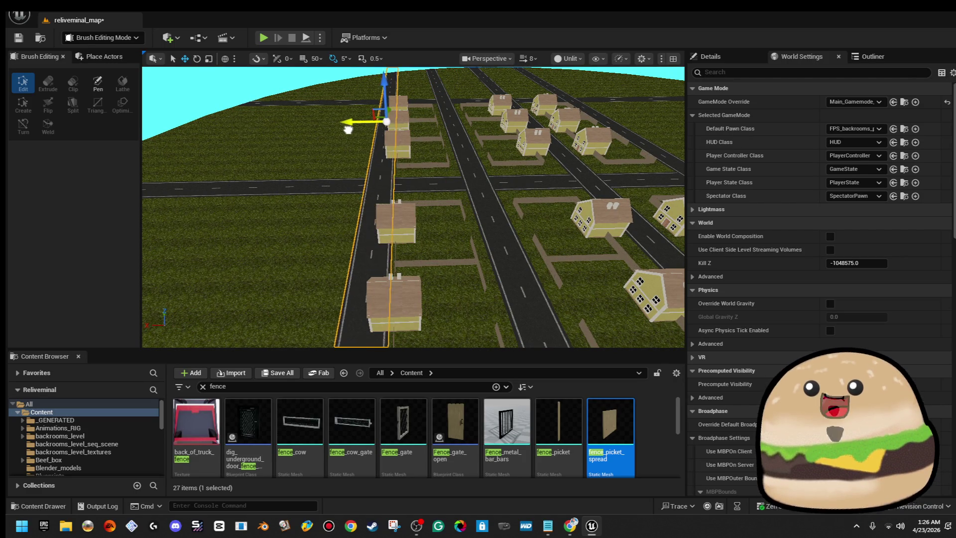
pyautogui.moveTo(335, 131); pyautogui.dragTo(378, 131)
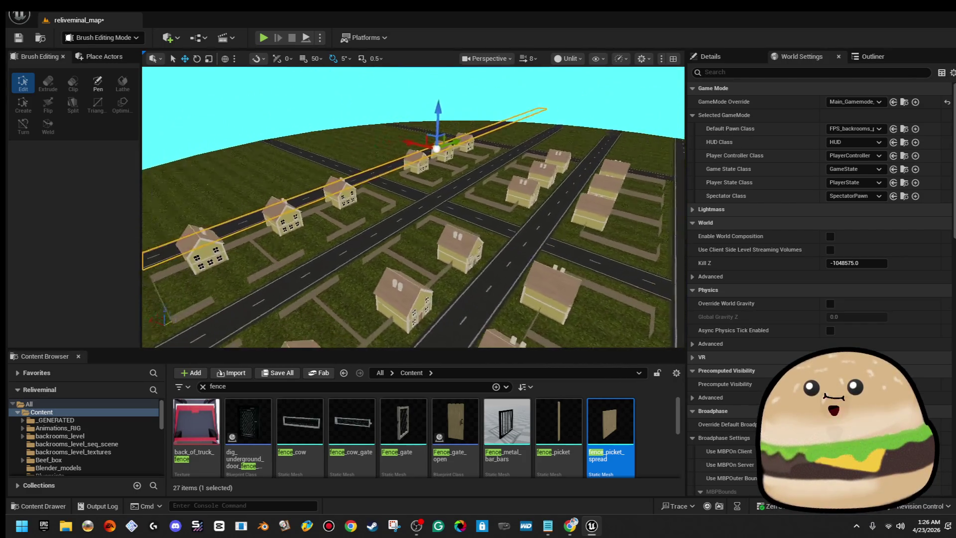
pyautogui.moveTo(379, 131)
pyautogui.mouseDown()
pyautogui.moveTo(339, 145)
pyautogui.moveTo(283, 117)
pyautogui.moveTo(369, 163)
pyautogui.mouseUp()
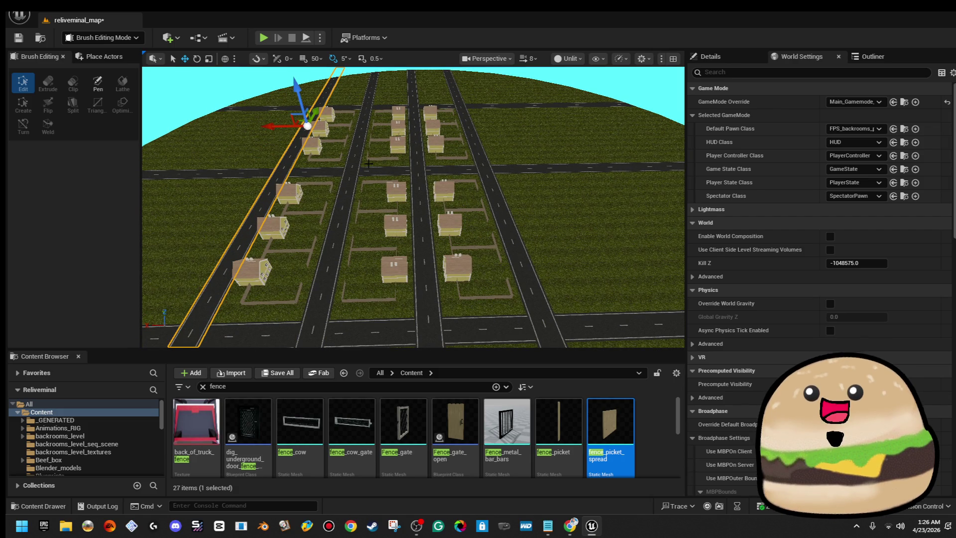
pyautogui.moveTo(368, 164)
pyautogui.mouseDown()
pyautogui.moveTo(372, 131)
pyautogui.moveTo(416, 127)
pyautogui.moveTo(400, 128)
pyautogui.mouseUp()
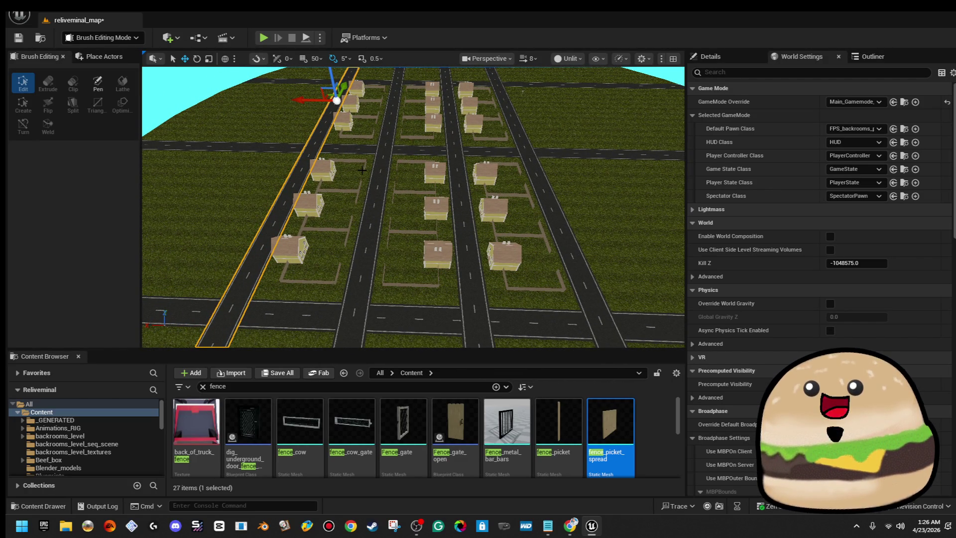
# - Play from the middle road in fullscreen, walk toward the fenced houses, then stop
pyautogui.rightClick(369, 189)
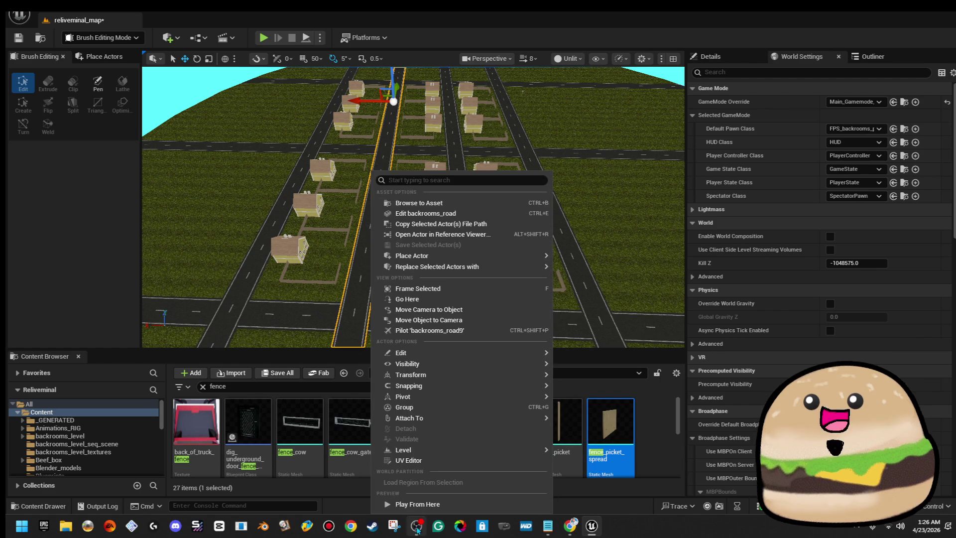
pyautogui.click(432, 505)
pyautogui.press('F11')
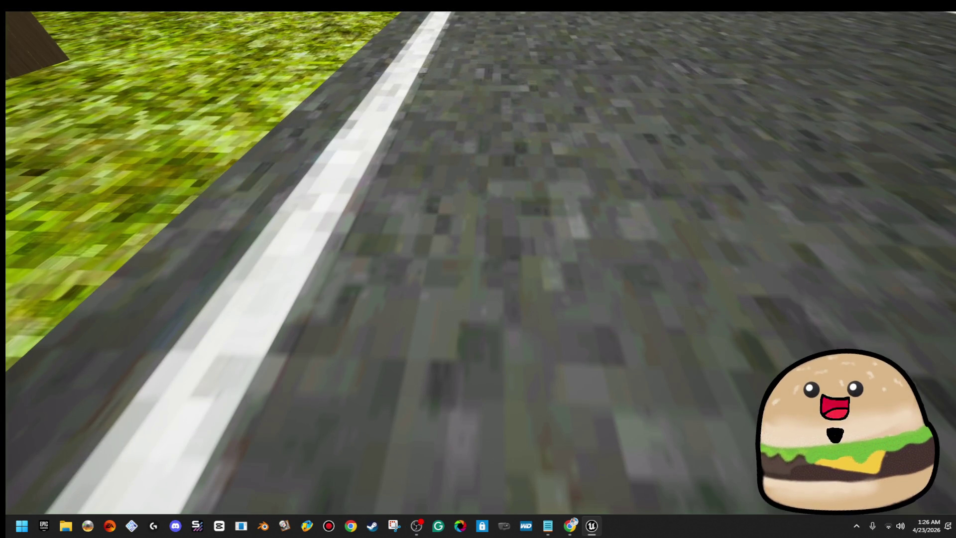
pyautogui.press('w')
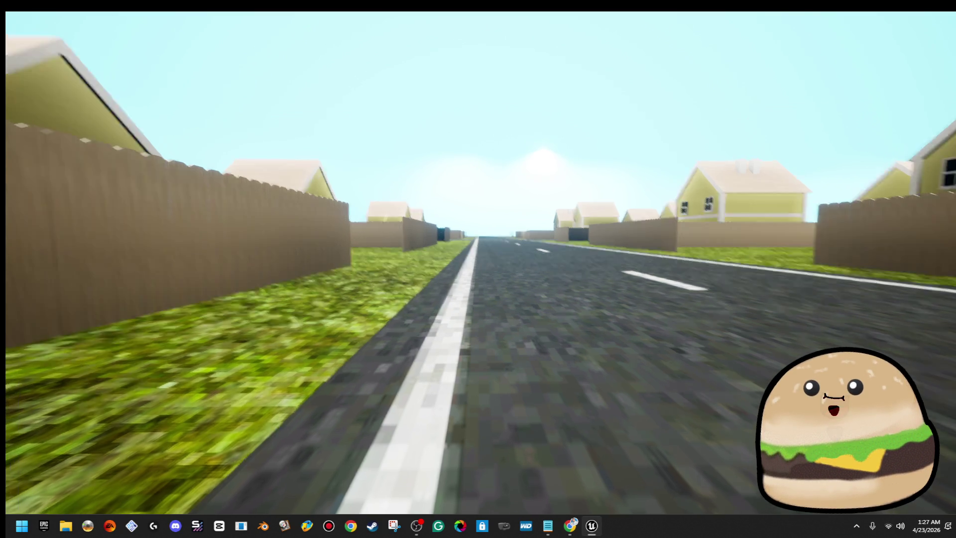
pyautogui.press('Escape')
pyautogui.press('f')
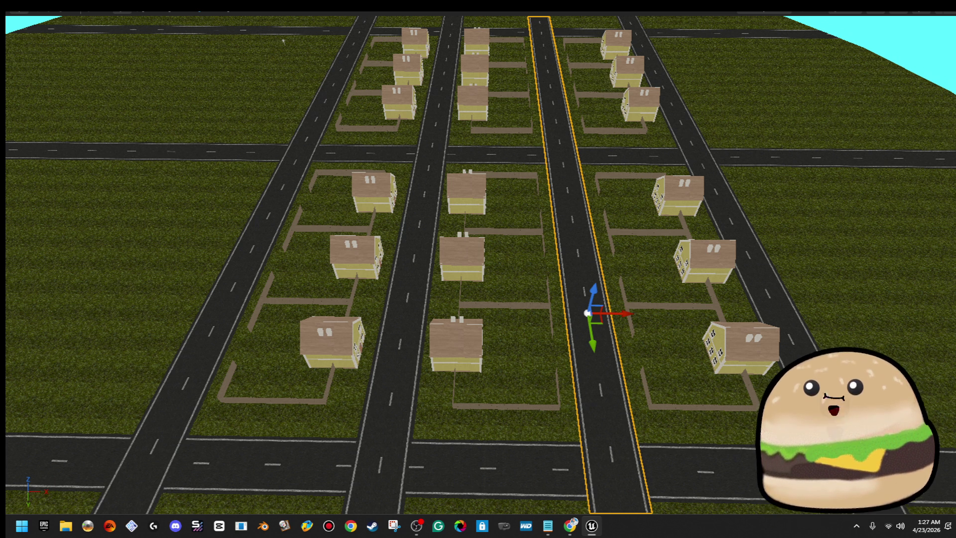
# - Marquee-select the centre block's three houses together with their fences
pyautogui.scroll(-5, 574, 233)
pyautogui.scroll(10, 574, 233)
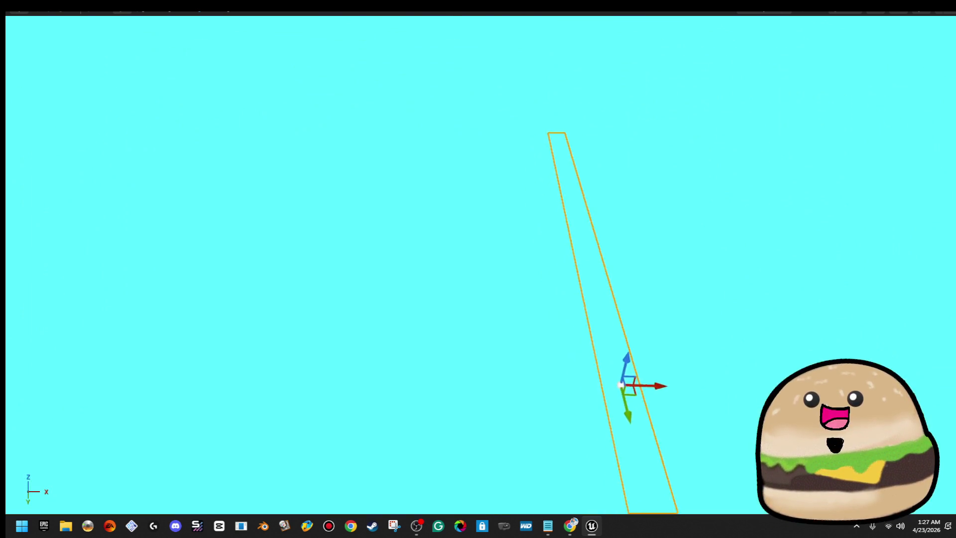
pyautogui.scroll(-4, 625, 263)
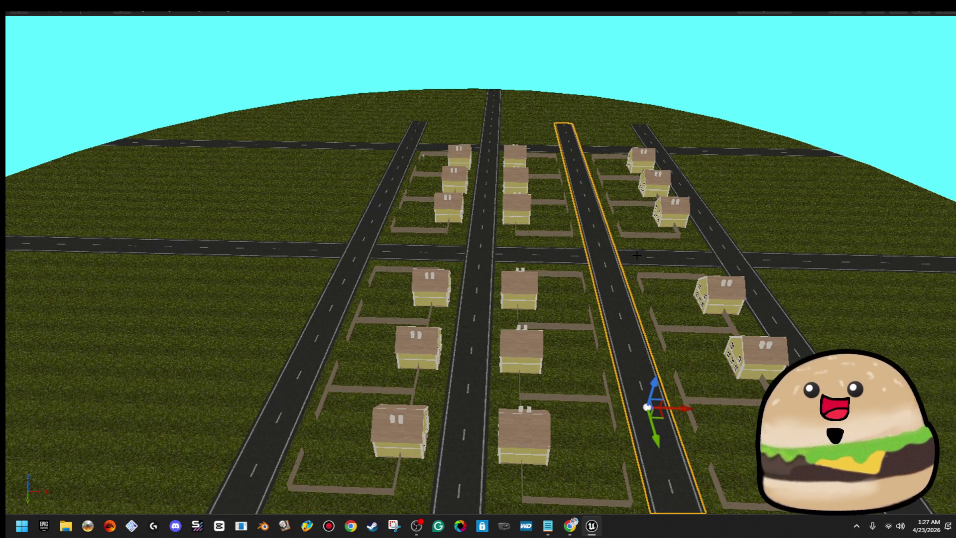
pyautogui.moveTo(630, 248); pyautogui.dragTo(617, 309)
pyautogui.moveTo(427, 136); pyautogui.dragTo(553, 415)
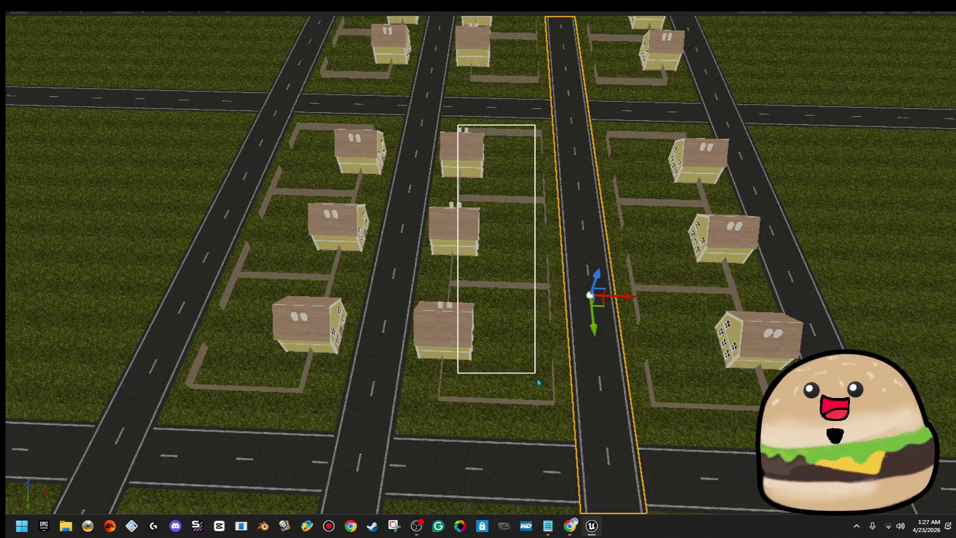
pyautogui.scroll(-3, 552, 416)
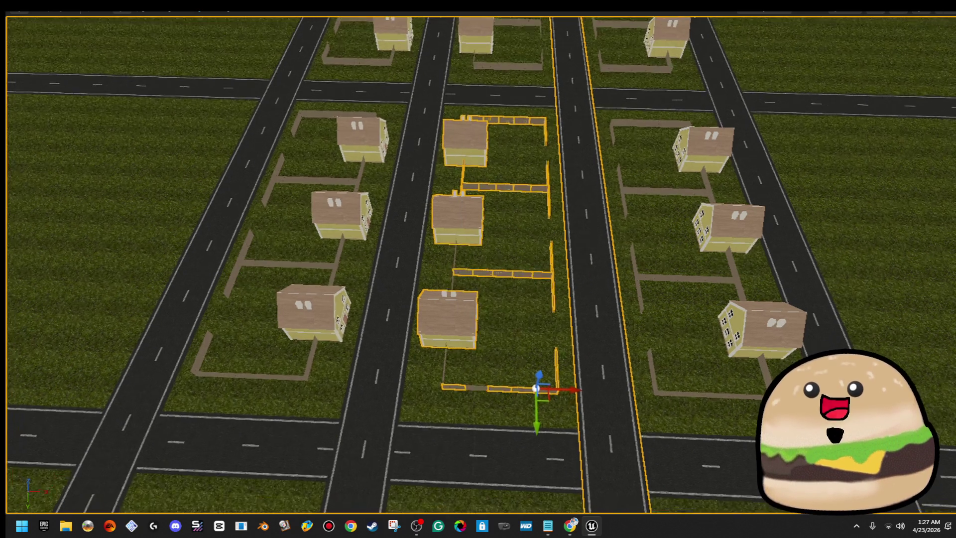
pyautogui.moveTo(443, 405)
pyautogui.mouseDown()
pyautogui.moveTo(533, 107)
pyautogui.moveTo(534, 121)
pyautogui.mouseUp()
pyautogui.scroll(2, 534, 121)
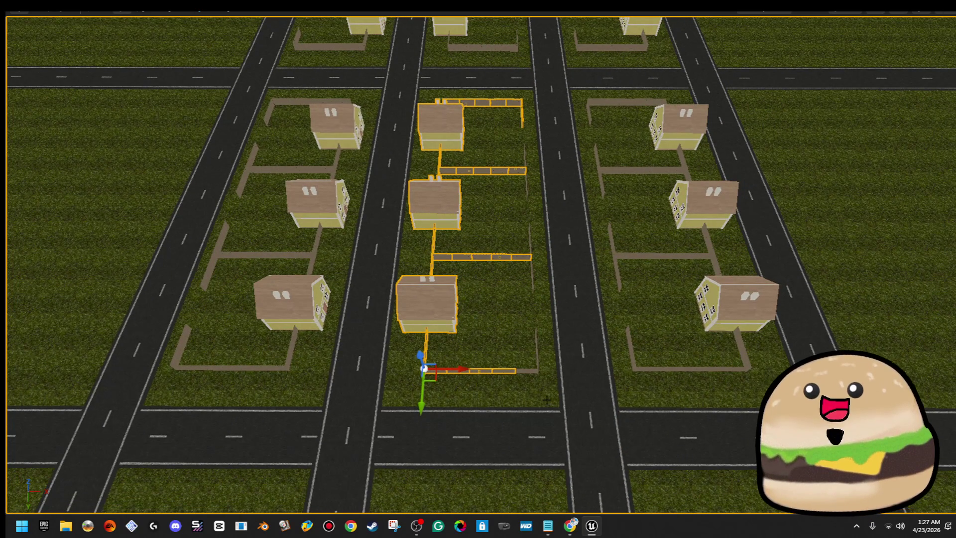
pyautogui.moveTo(540, 387)
pyautogui.mouseDown()
pyautogui.moveTo(423, 143)
pyautogui.moveTo(423, 97)
pyautogui.moveTo(454, 122)
pyautogui.mouseUp()
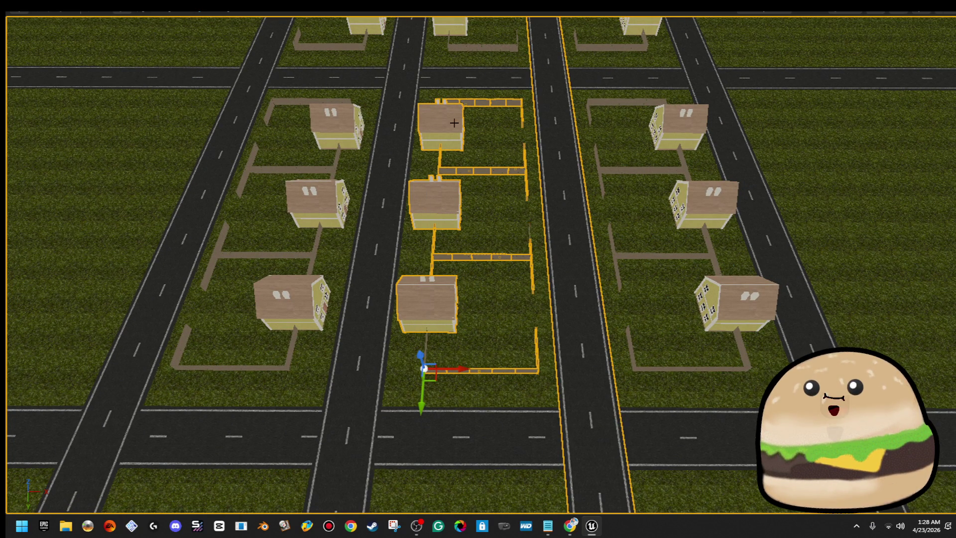
pyautogui.scroll(-3, 544, 175)
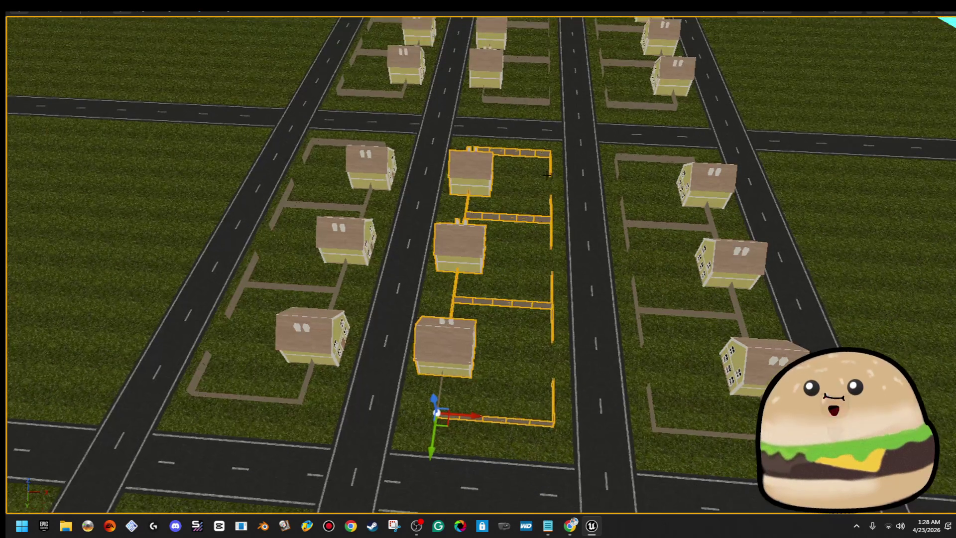
# - Drag the selected houses and fences along the X axis onto the empty far-left block
pyautogui.press('f')
pyautogui.scroll(3, 528, 198)
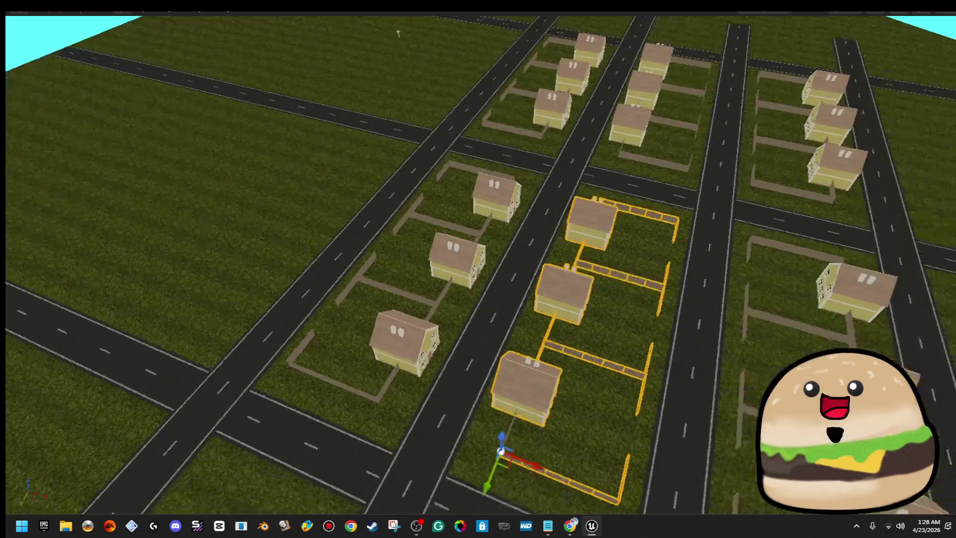
pyautogui.moveTo(573, 386); pyautogui.dragTo(132, 347)
pyautogui.press('f')
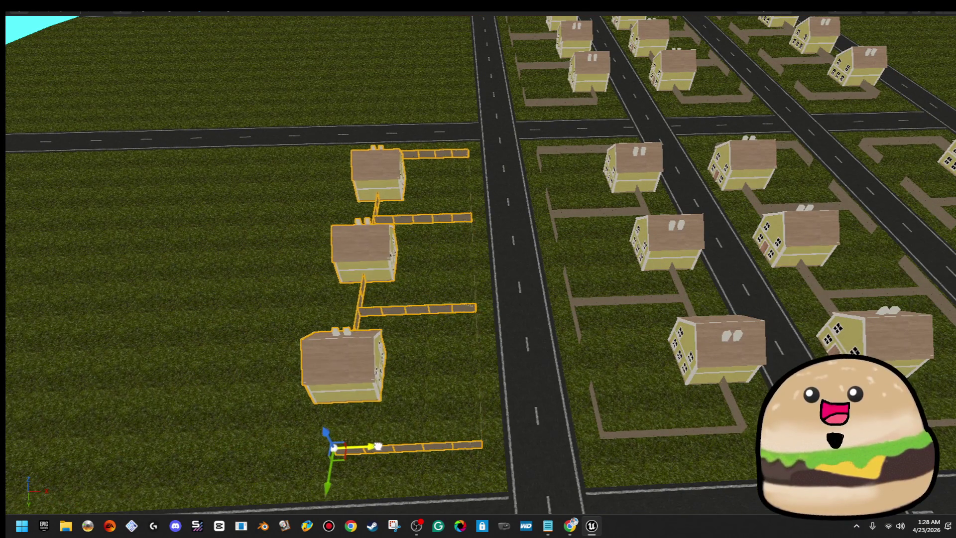
pyautogui.moveTo(374, 446)
pyautogui.mouseDown()
pyautogui.moveTo(222, 479)
pyautogui.moveTo(383, 381)
pyautogui.mouseUp()
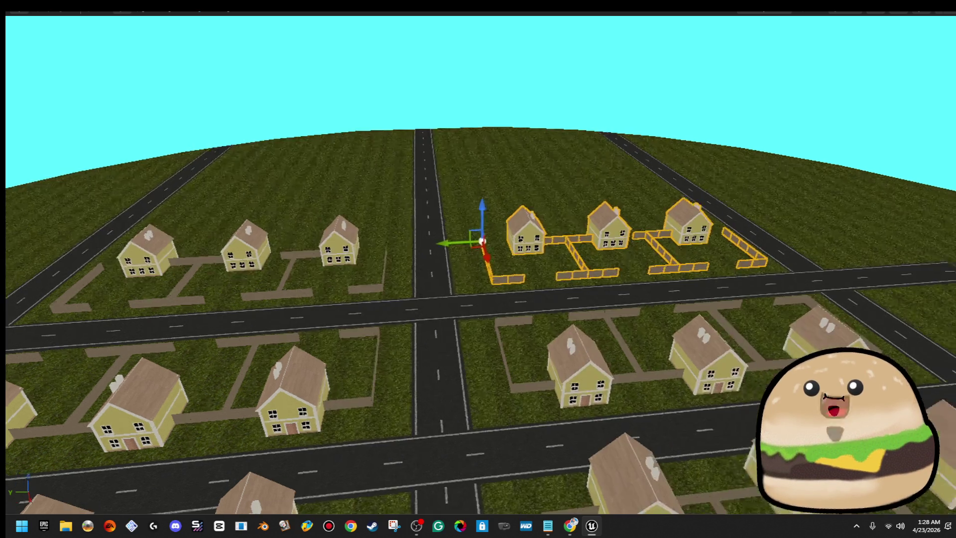
# - Slide the left fence segment between two houses along toward the house
pyautogui.moveTo(531, 258); pyautogui.dragTo(457, 259)
pyautogui.moveTo(362, 250)
pyautogui.mouseDown()
pyautogui.moveTo(349, 279)
pyautogui.moveTo(349, 199)
pyautogui.mouseUp()
pyautogui.click(495, 257)
pyautogui.moveTo(479, 255); pyautogui.dragTo(544, 226)
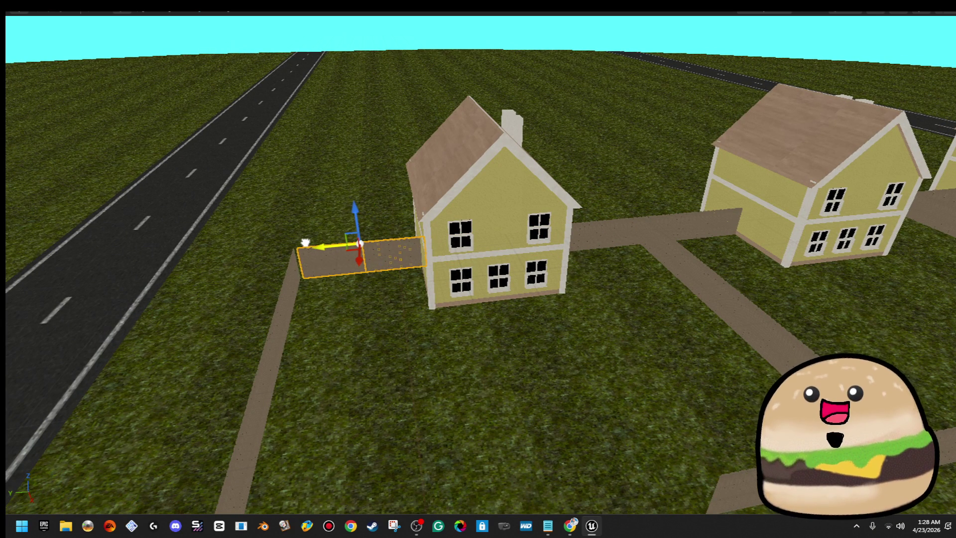
pyautogui.moveTo(302, 243)
pyautogui.mouseDown()
pyautogui.moveTo(199, 229)
pyautogui.moveTo(199, 199)
pyautogui.mouseUp()
pyautogui.moveTo(362, 275)
pyautogui.mouseDown()
pyautogui.moveTo(349, 269)
pyautogui.moveTo(362, 275)
pyautogui.mouseUp()
pyautogui.click(362, 276)
pyautogui.moveTo(406, 241)
pyautogui.mouseDown()
pyautogui.moveTo(448, 239)
pyautogui.moveTo(413, 243)
pyautogui.mouseUp()
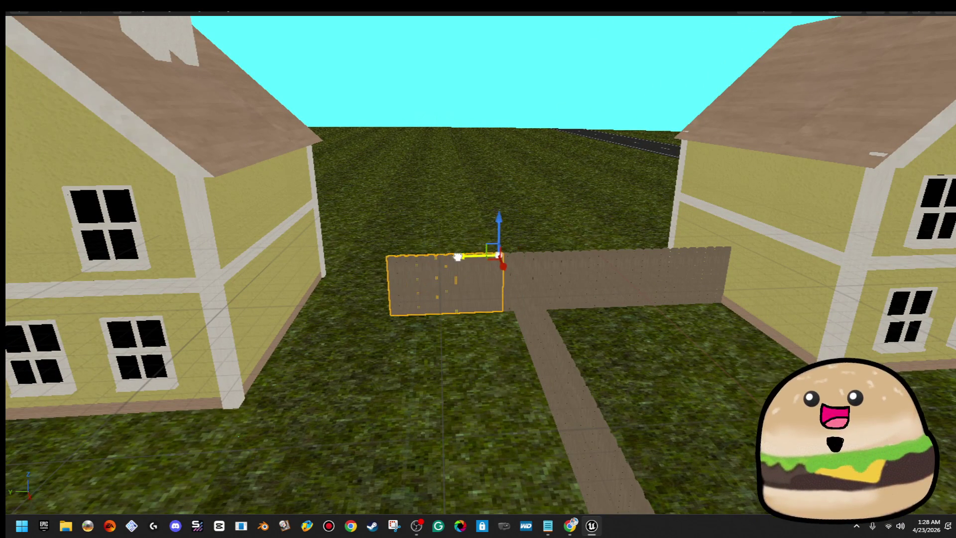
pyautogui.moveTo(379, 259)
pyautogui.mouseDown()
pyautogui.moveTo(214, 245)
pyautogui.moveTo(555, 245)
pyautogui.moveTo(259, 244)
pyautogui.moveTo(259, 254)
pyautogui.moveTo(604, 241)
pyautogui.mouseUp()
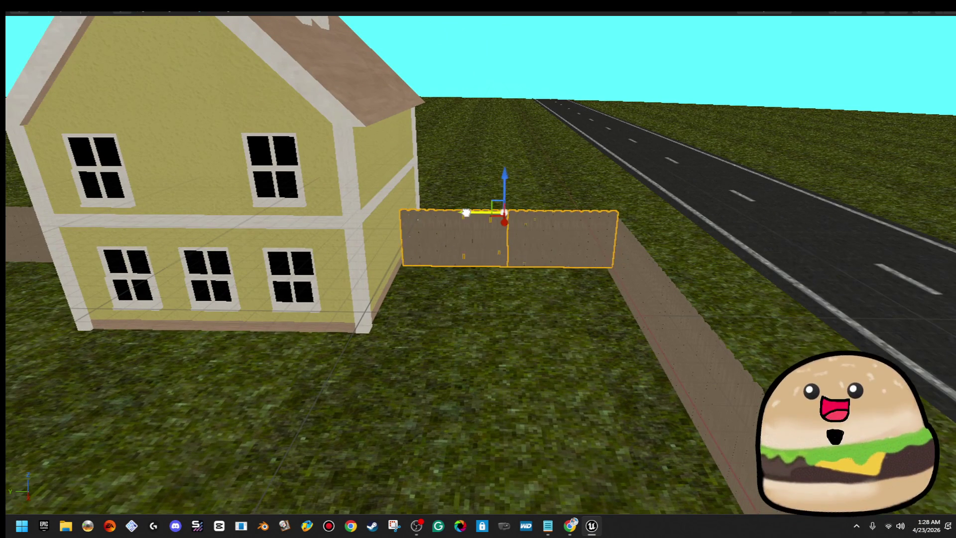
# - Move the fence piece beside the house left, and shift the between-houses segment left
pyautogui.scroll(-10, 462, 213)
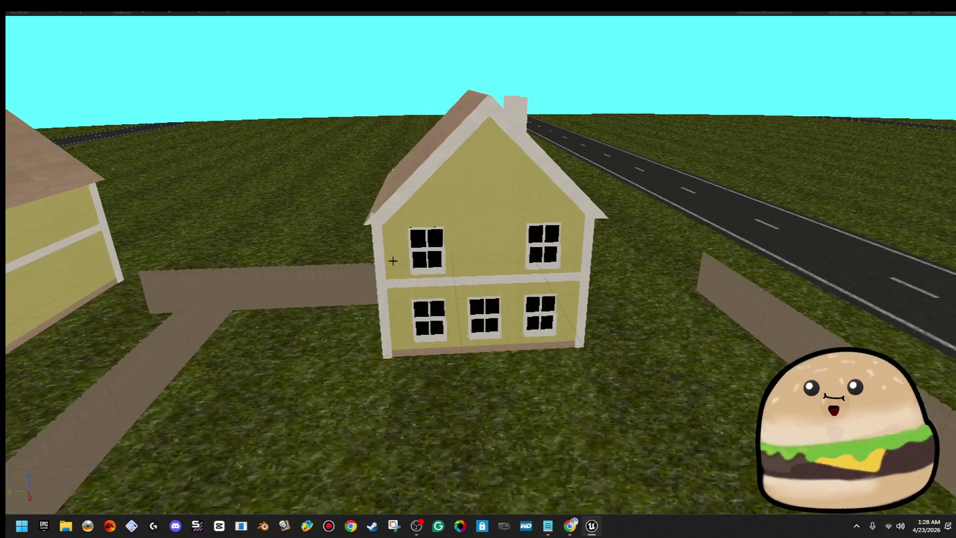
pyautogui.click(313, 281)
pyautogui.moveTo(354, 265)
pyautogui.mouseDown()
pyautogui.moveTo(234, 249)
pyautogui.moveTo(184, 258)
pyautogui.moveTo(487, 246)
pyautogui.mouseUp()
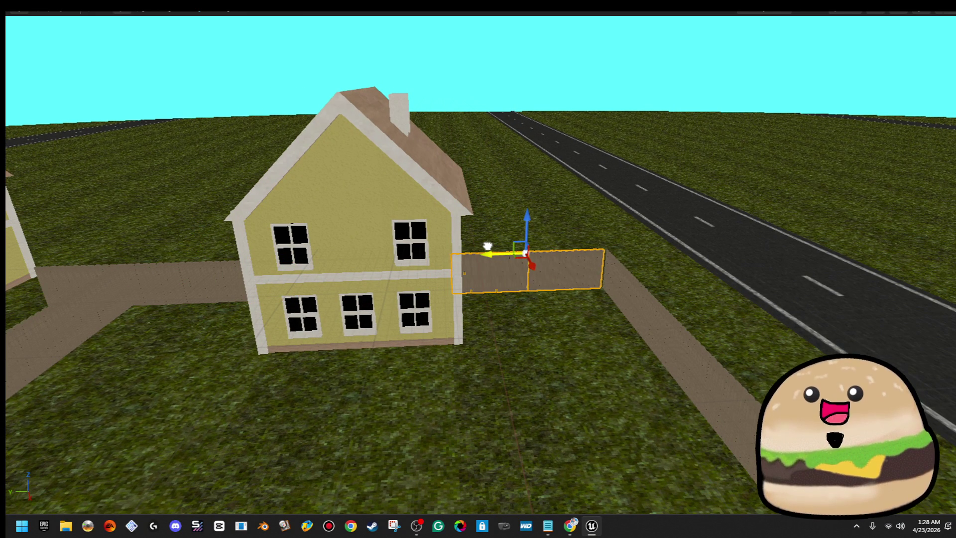
pyautogui.press('d')
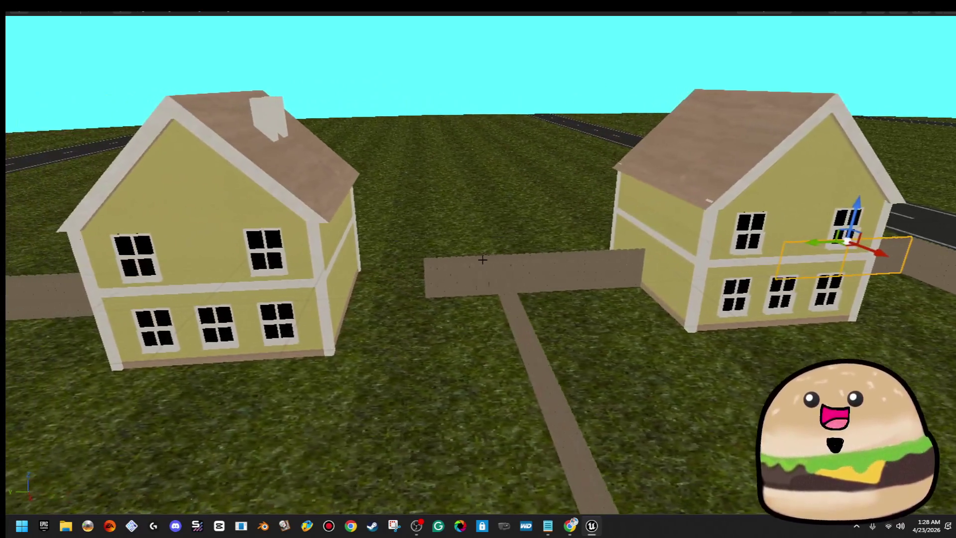
pyautogui.click(456, 273)
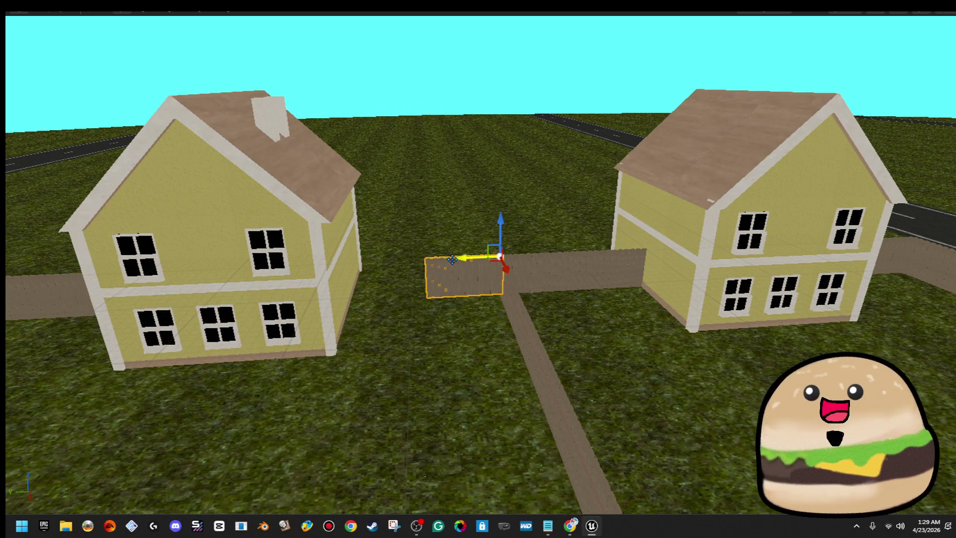
pyautogui.moveTo(421, 263); pyautogui.dragTo(368, 262)
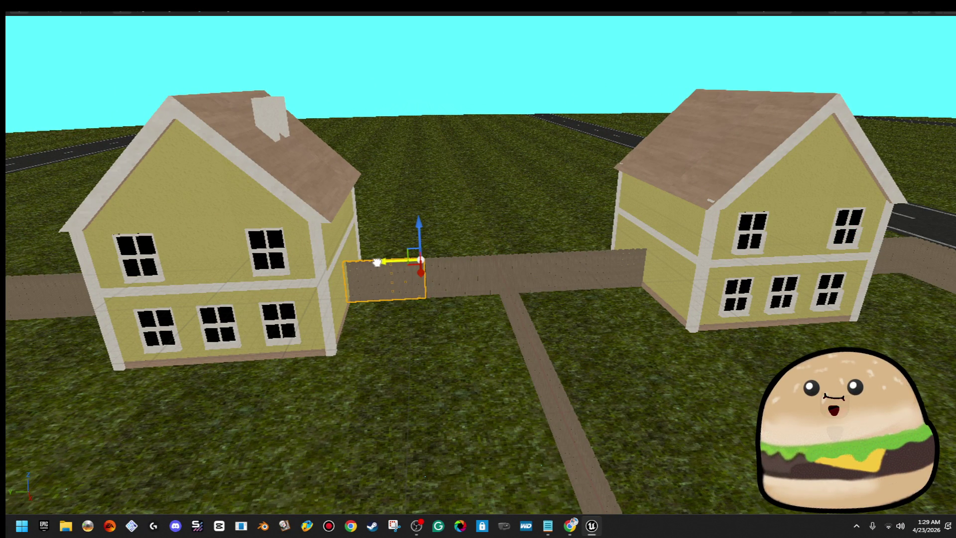
# - Slide the fence piece beside the neighbouring house along that house's side
pyautogui.press('s')
pyautogui.press('d')
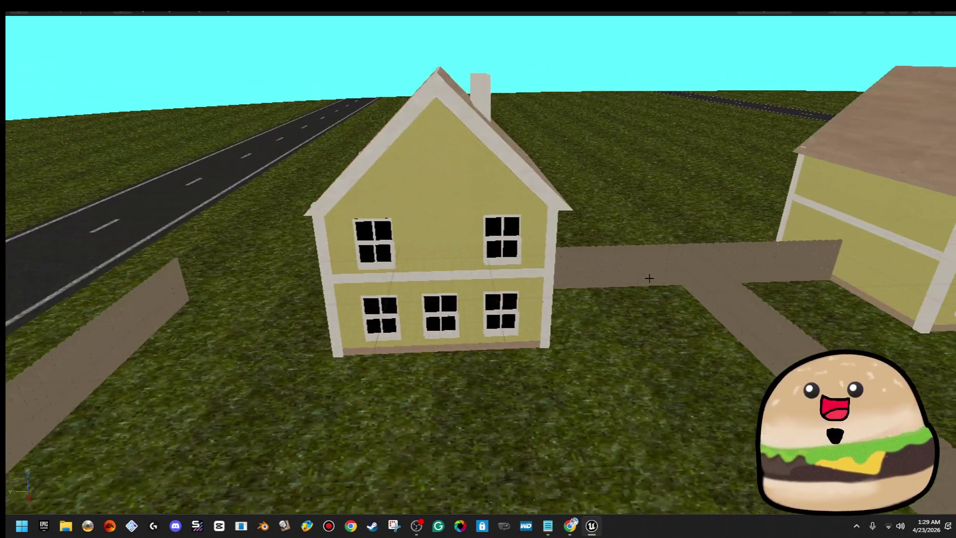
pyautogui.click(646, 277)
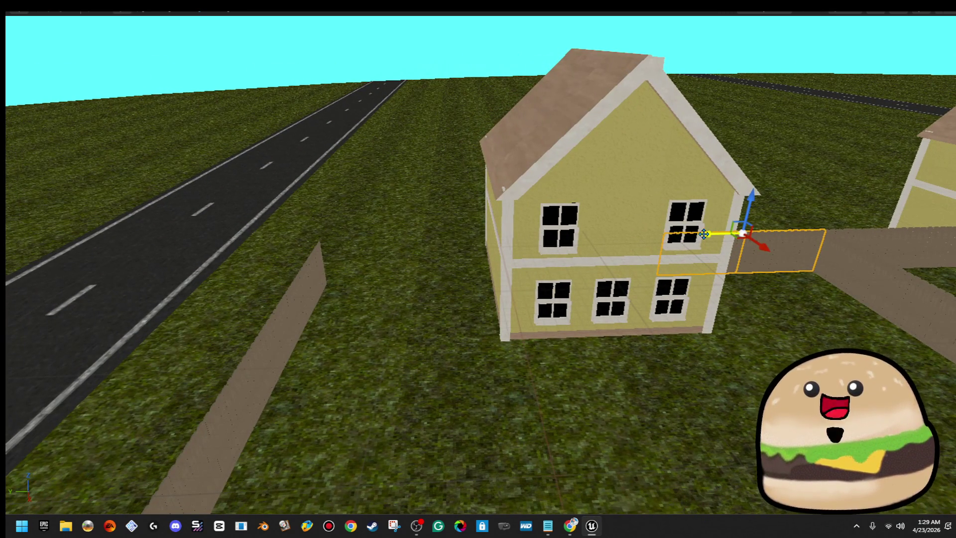
pyautogui.moveTo(701, 235)
pyautogui.mouseDown()
pyautogui.moveTo(364, 246)
pyautogui.moveTo(397, 268)
pyautogui.mouseUp()
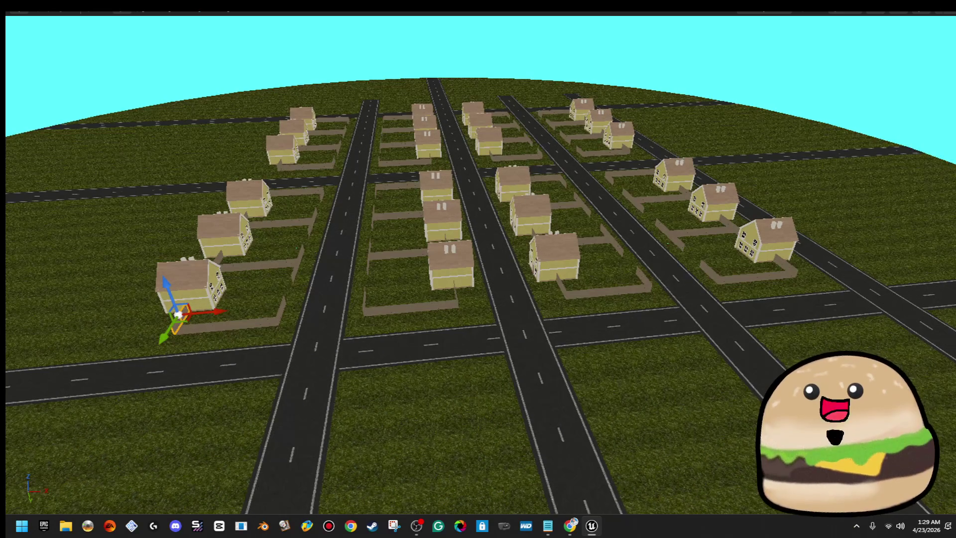
pyautogui.moveTo(548, 284); pyautogui.dragTo(548, 283)
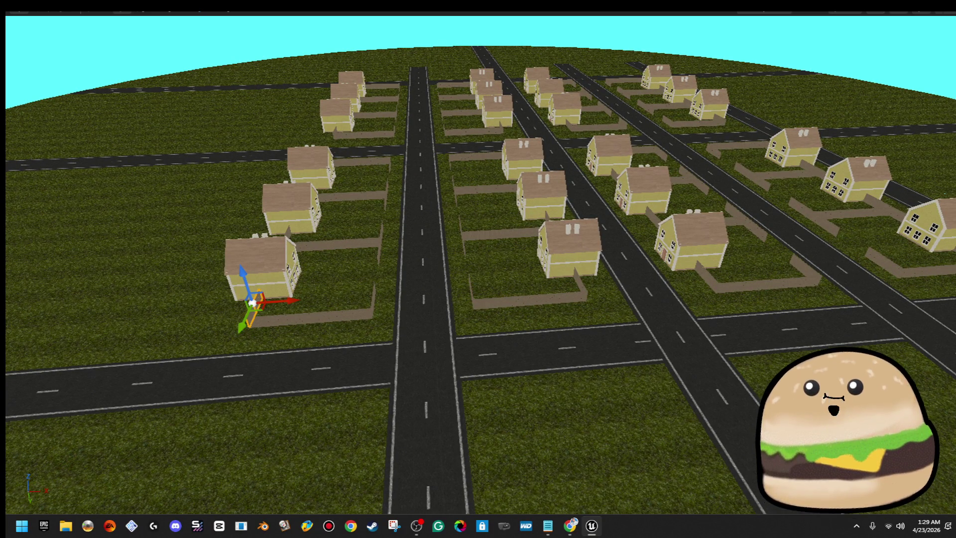
pyautogui.moveTo(548, 284); pyautogui.dragTo(548, 283)
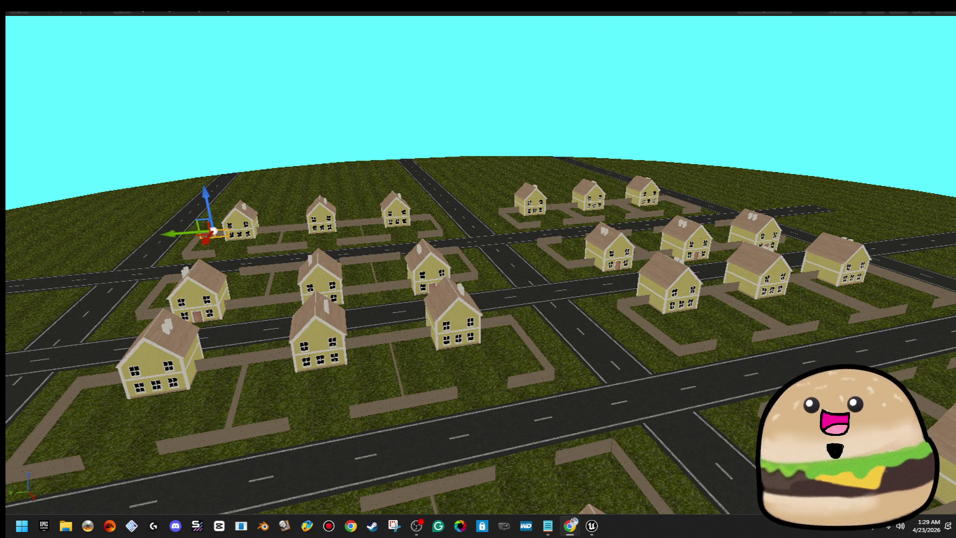
pyautogui.hotkey('alt', 'Tab')
pyautogui.doubleClick(367, 40)
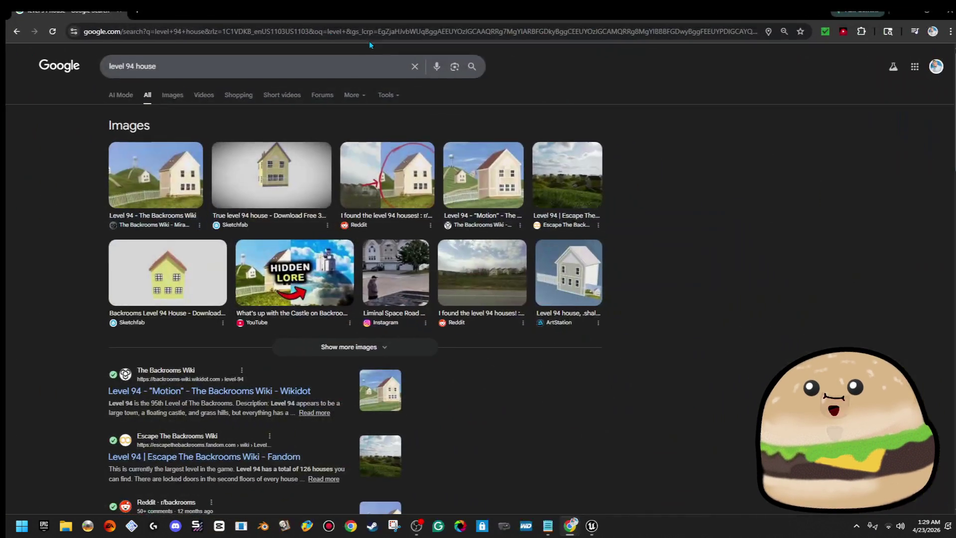
pyautogui.click(172, 95)
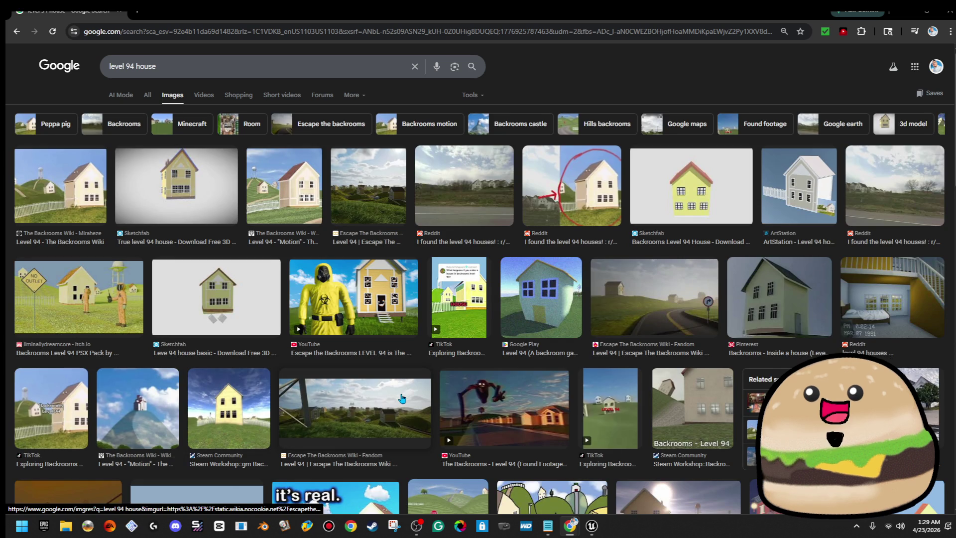
pyautogui.scroll(-4, 403, 398)
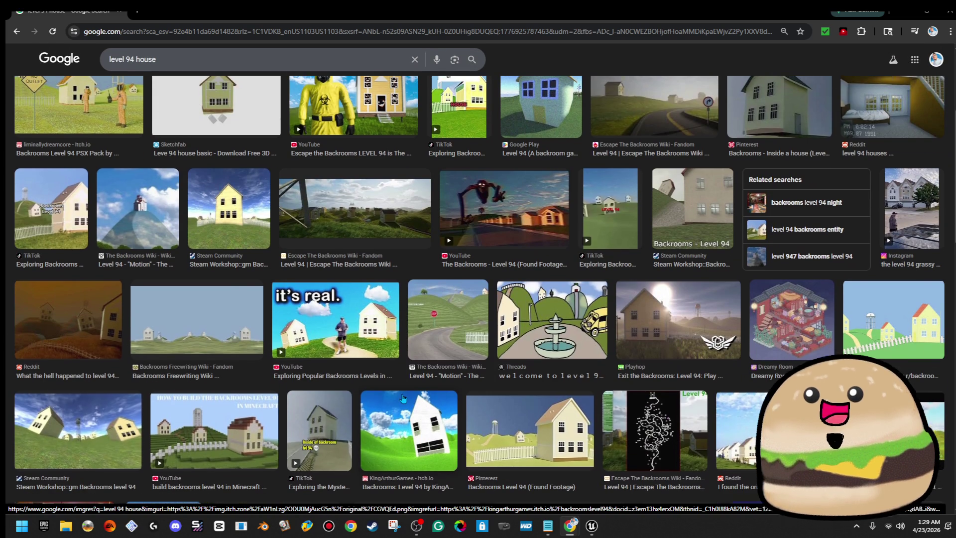
pyautogui.scroll(-5, 403, 399)
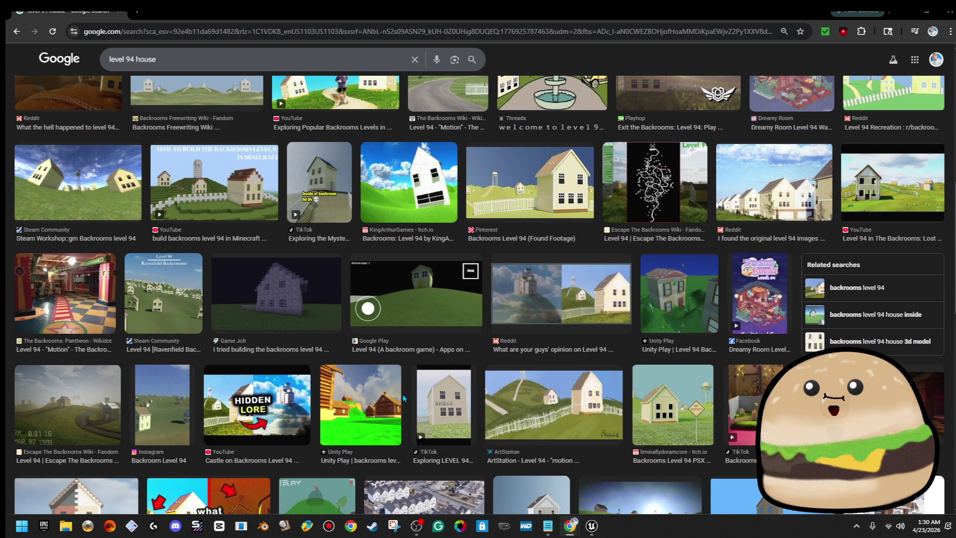
pyautogui.click(672, 385)
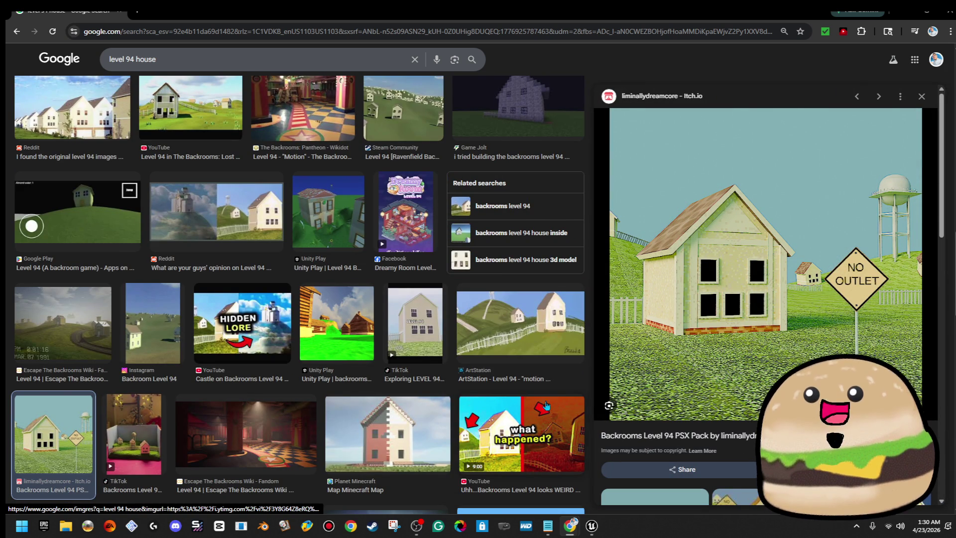
pyautogui.scroll(-6, 413, 404)
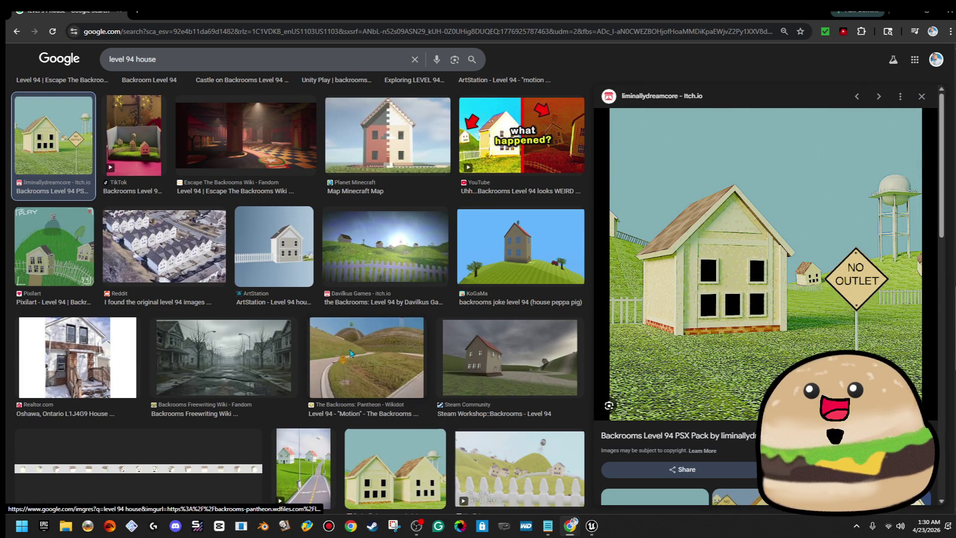
pyautogui.click(366, 366)
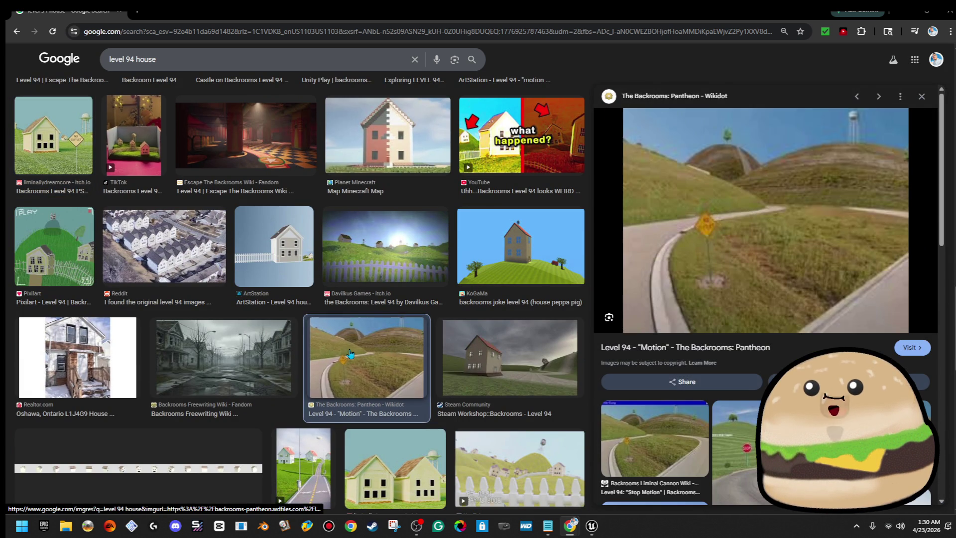
pyautogui.click(498, 362)
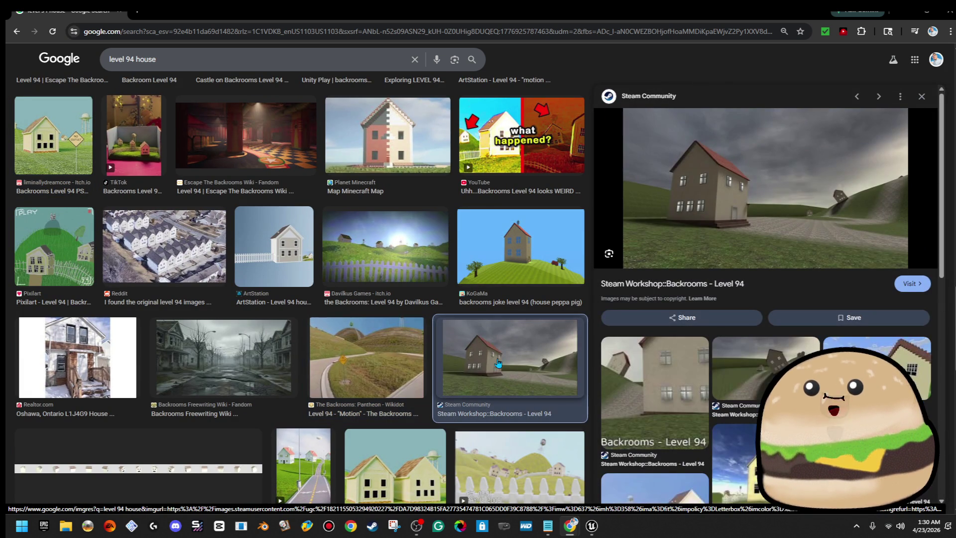
pyautogui.scroll(-5, 342, 362)
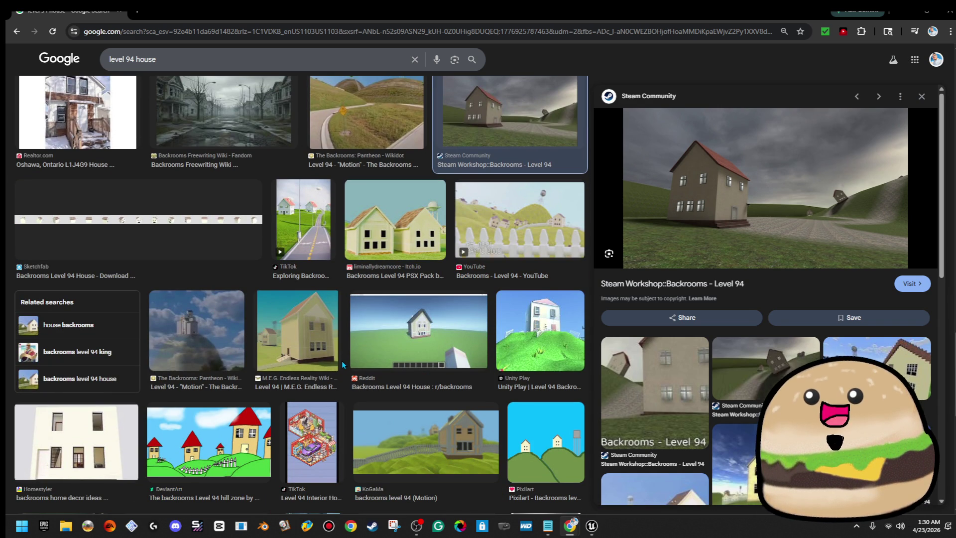
pyautogui.scroll(-5, 341, 361)
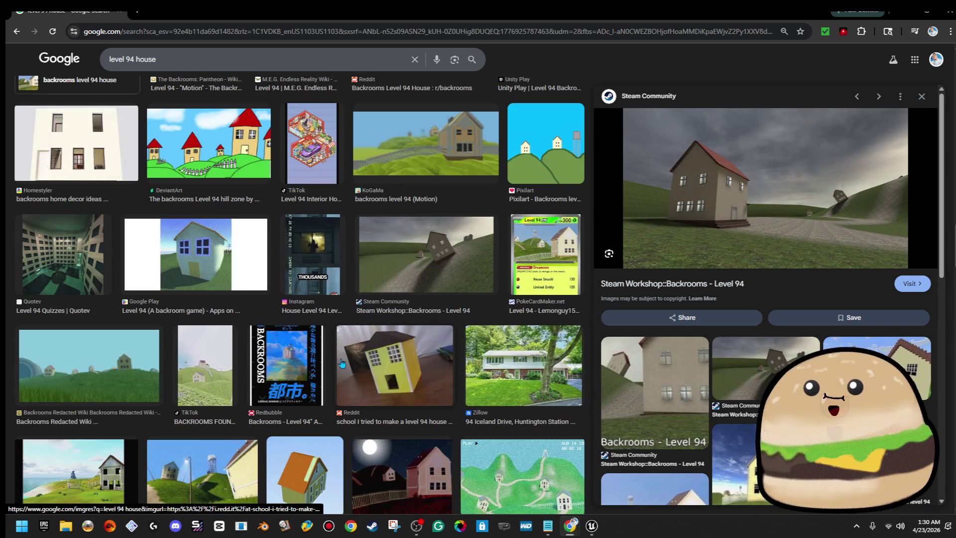
pyautogui.scroll(-5, 342, 361)
pyautogui.scroll(-5, 342, 362)
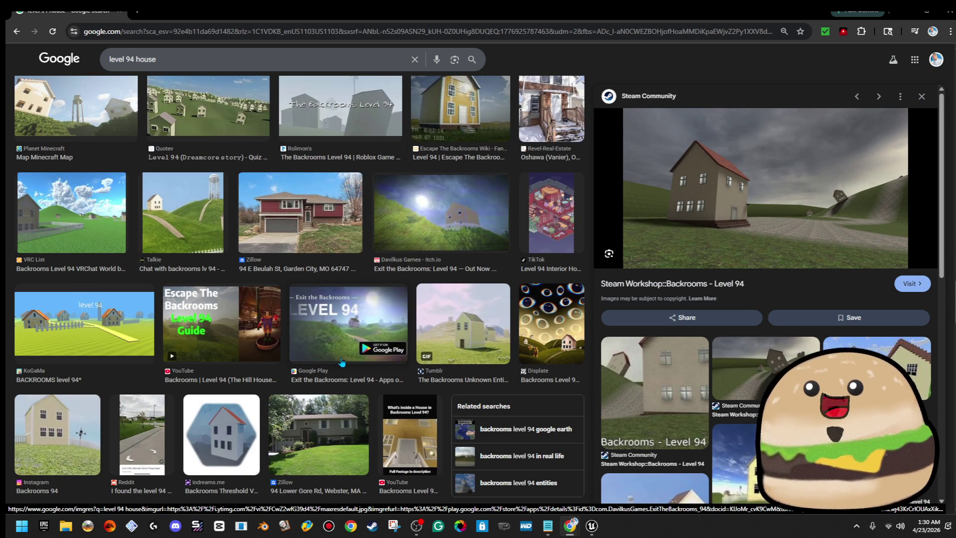
pyautogui.click(80, 349)
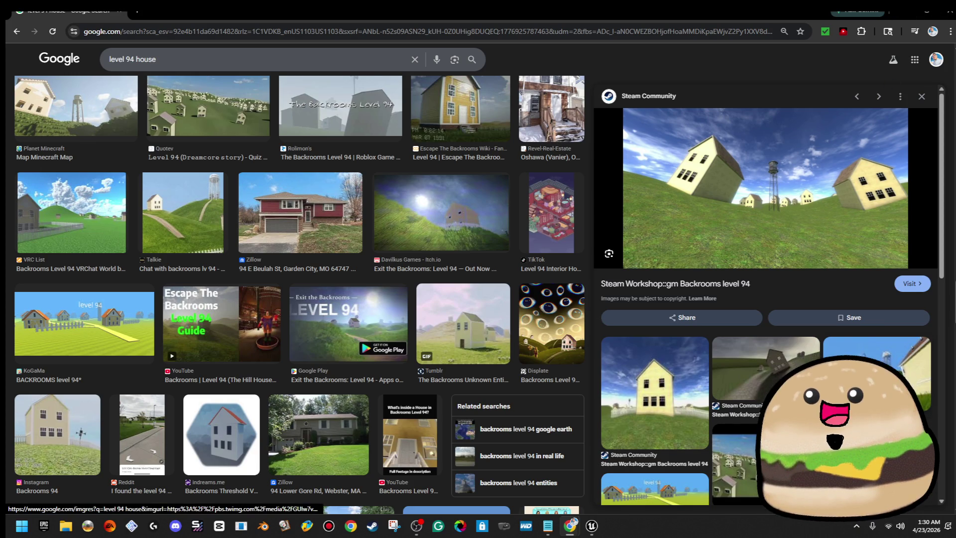
pyautogui.click(877, 356)
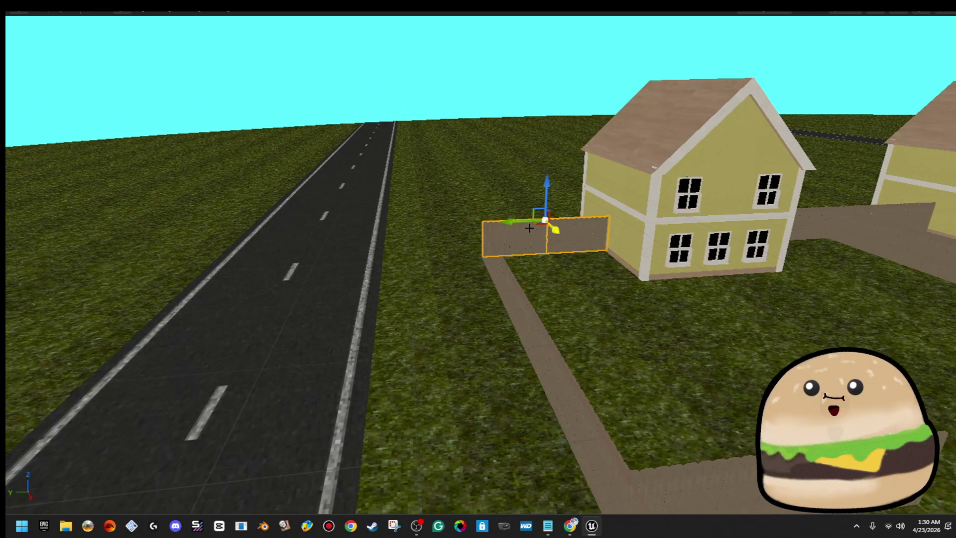
# - Copy a fence wall leftward, delete a walkway piece, and stretch a new lawn piece
pyautogui.moveTo(510, 219); pyautogui.dragTo(370, 219)
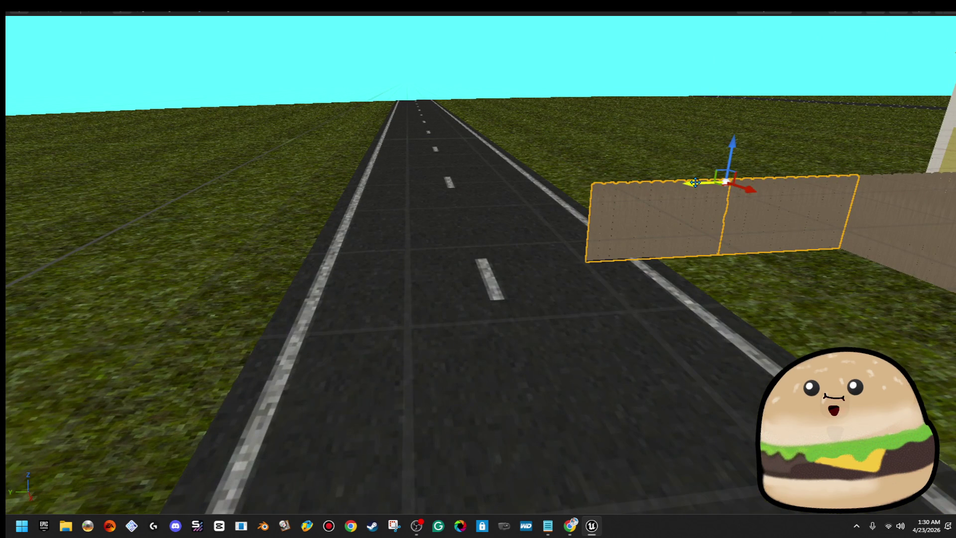
pyautogui.press('Delete')
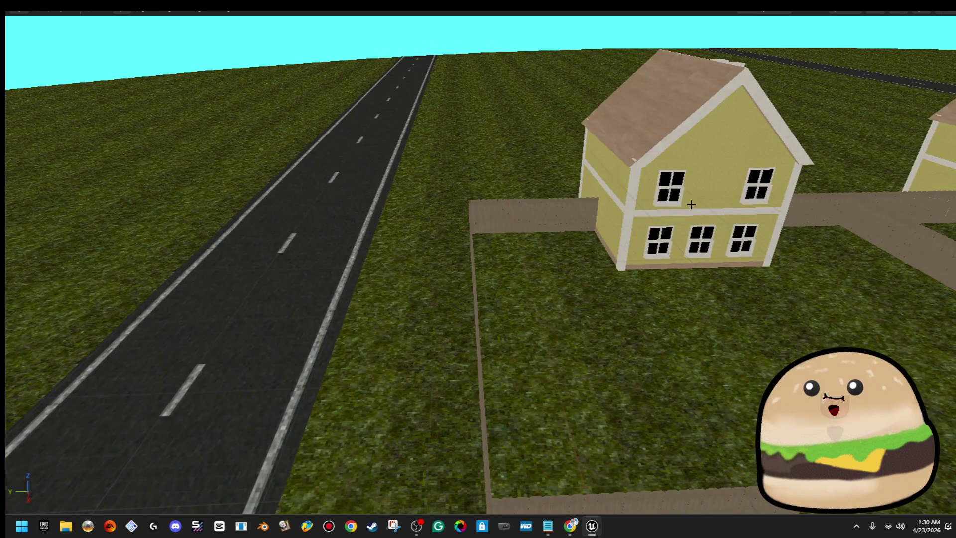
pyautogui.scroll(-5, 742, 225)
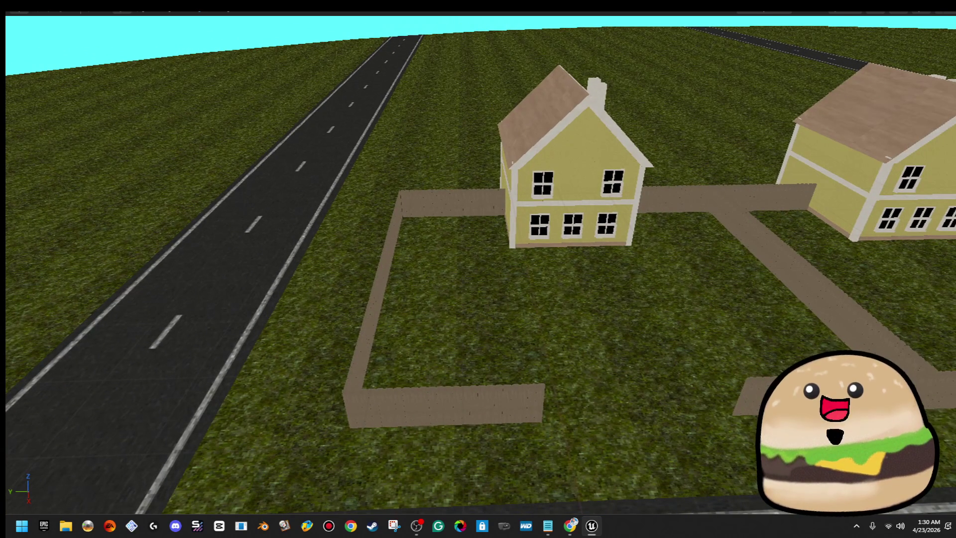
pyautogui.scroll(-3, 635, 238)
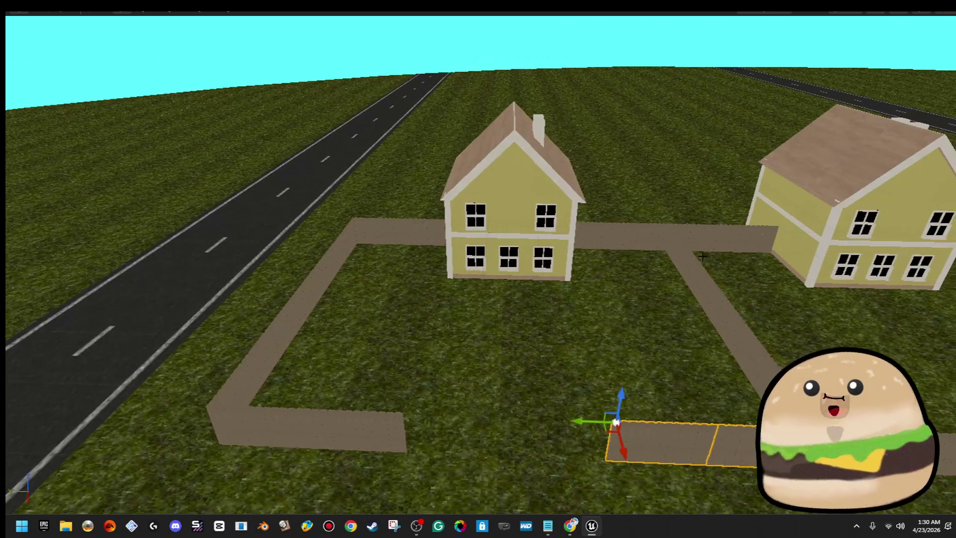
pyautogui.click(636, 238)
pyautogui.moveTo(673, 247); pyautogui.dragTo(732, 342)
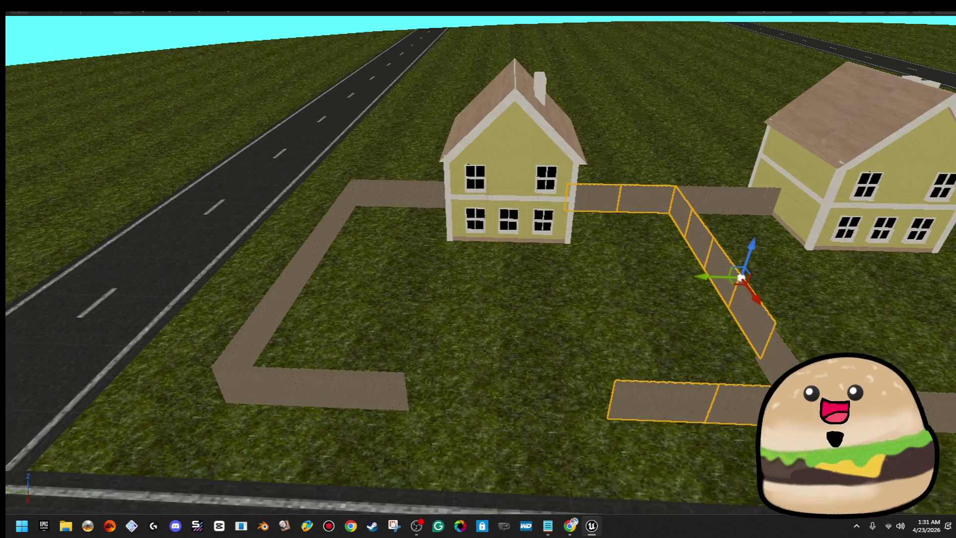
# - Undo the stray diagonal fence edits to restore the wall panels
pyautogui.hotkey('ctrl', 'z')
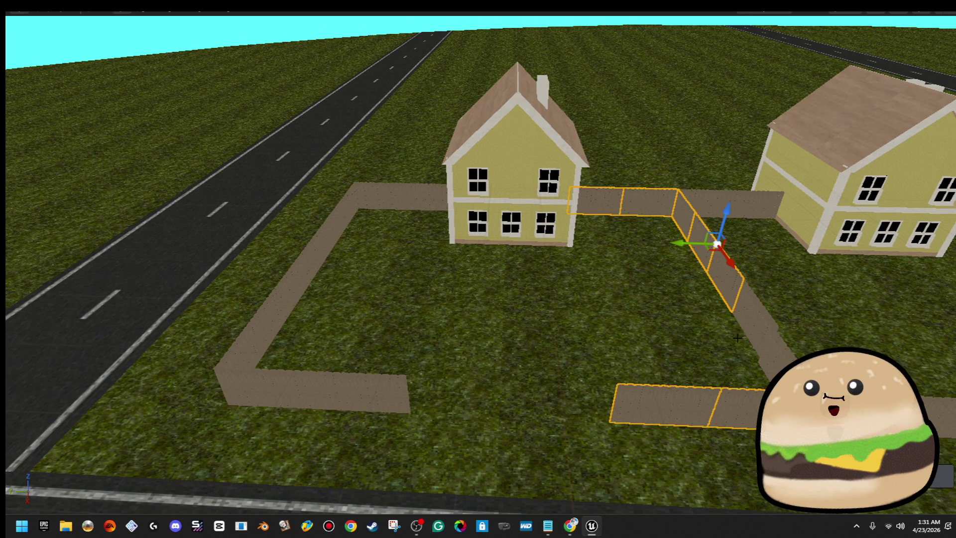
pyautogui.moveTo(754, 330); pyautogui.dragTo(755, 330)
pyautogui.hotkey('ctrl', 'z')
pyautogui.hotkey('ctrl', 'z')
pyautogui.hotkey('ctrl', 'z')
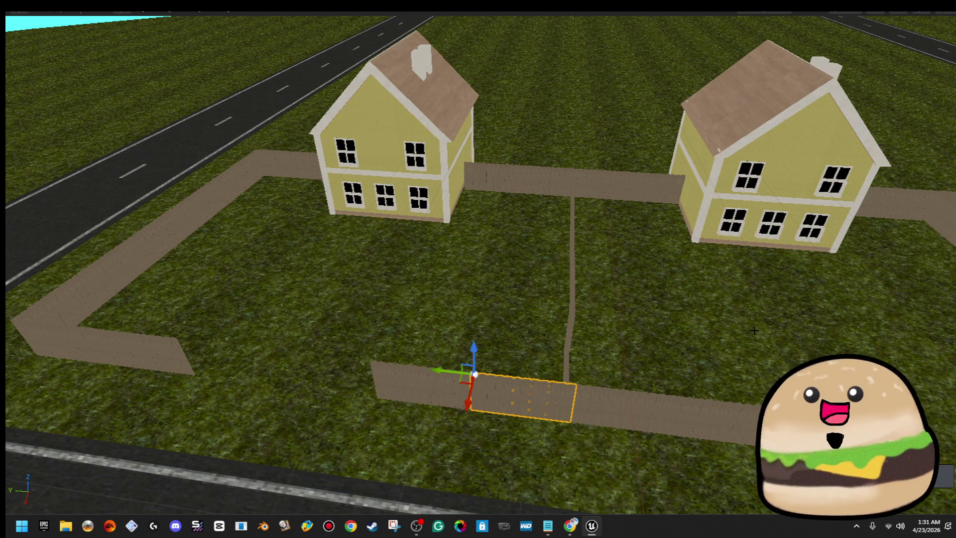
pyautogui.moveTo(754, 330); pyautogui.dragTo(754, 330)
pyautogui.moveTo(687, 341); pyautogui.dragTo(686, 341)
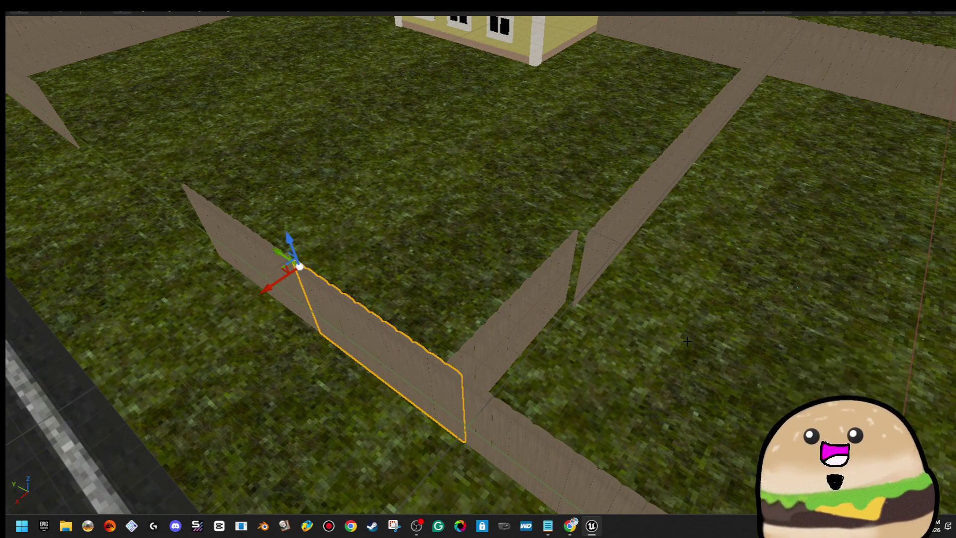
pyautogui.press('Escape')
pyautogui.hotkey('ctrl', 'z')
pyautogui.hotkey('ctrl', 'z')
pyautogui.hotkey('ctrl', 'z')
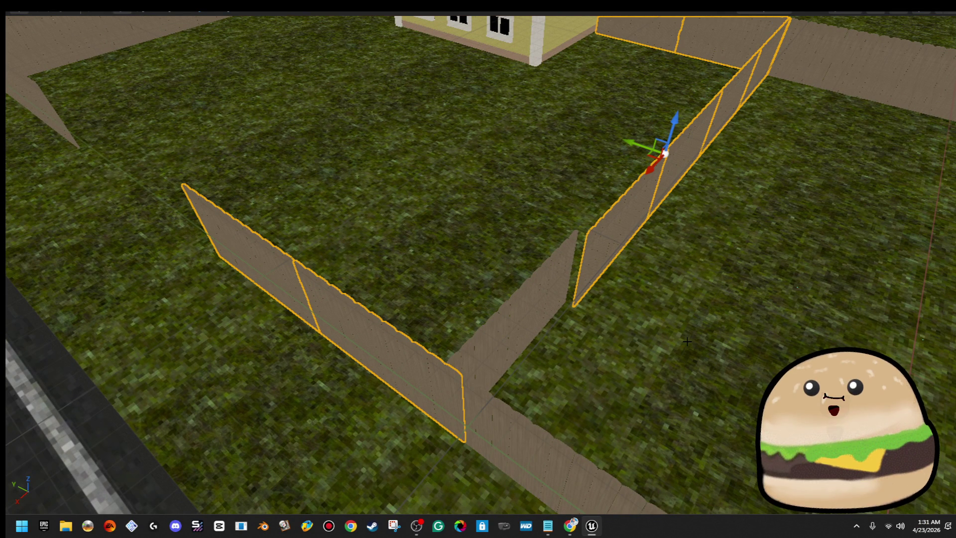
# - Select the front wall panel and run a quick Alt+P play test of the fence
pyautogui.click(520, 315)
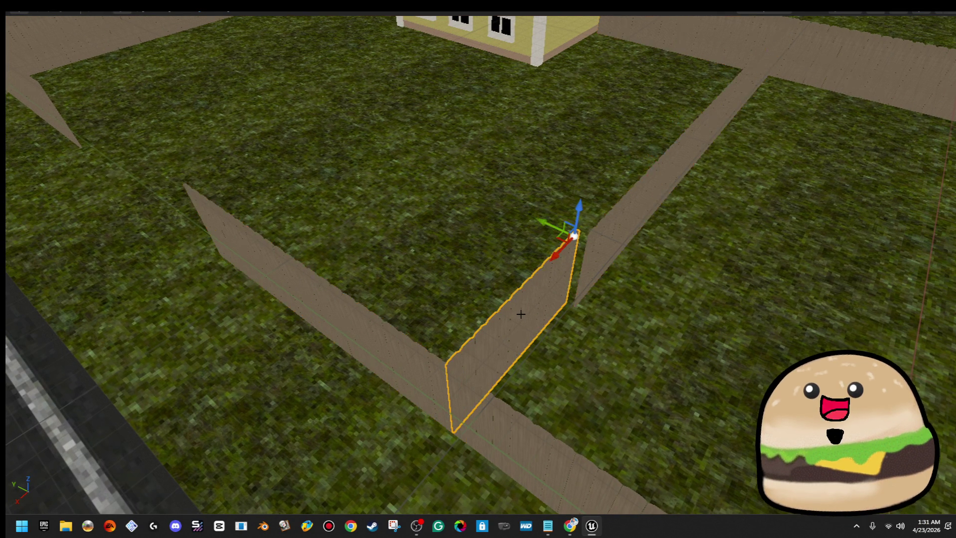
pyautogui.hotkey('alt', 'p')
pyautogui.press('w')
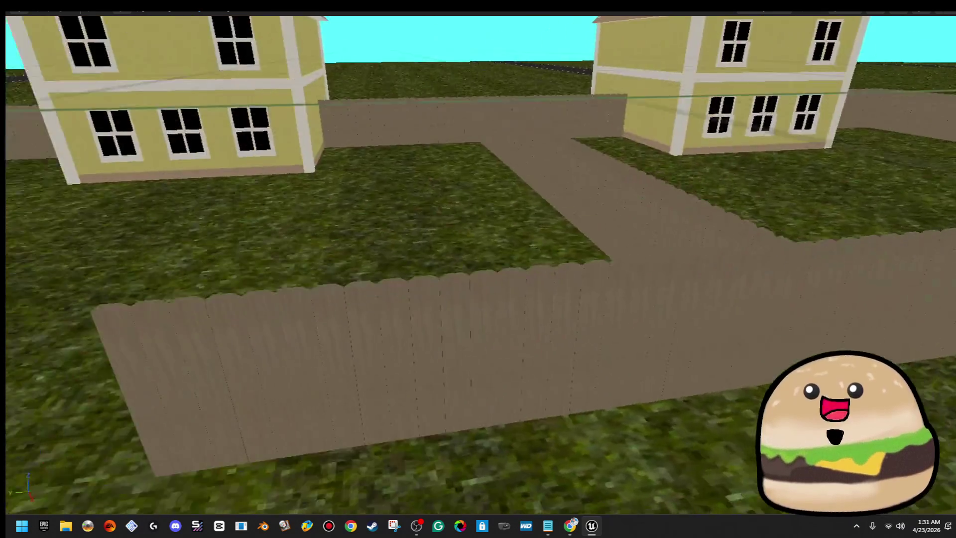
pyautogui.press('Escape')
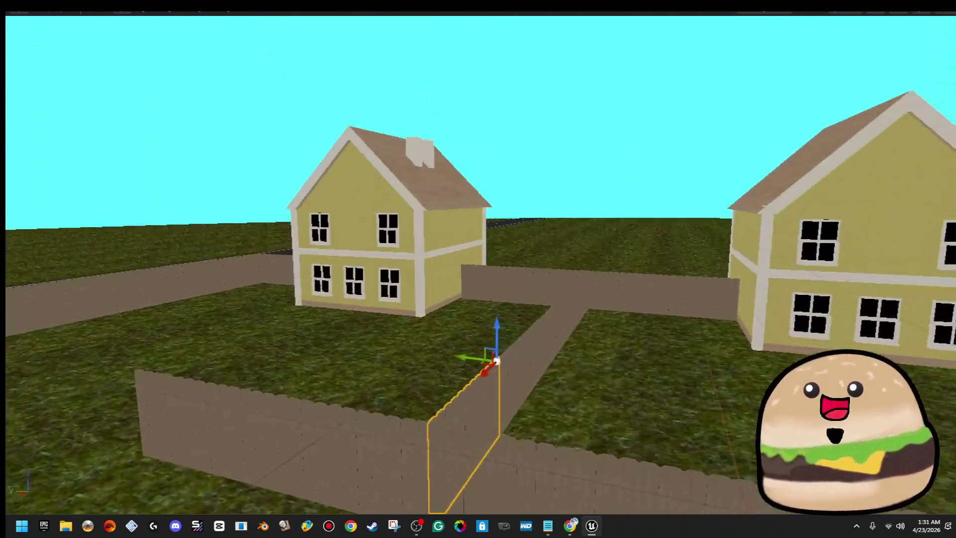
pyautogui.moveTo(497, 359)
pyautogui.mouseDown()
pyautogui.moveTo(487, 294)
pyautogui.moveTo(376, 276)
pyautogui.mouseUp()
# - Ctrl-select the house and all its fence segments and move them across the road
pyautogui.keyDown('ctrl'); pyautogui.click(299, 234); pyautogui.keyUp('ctrl')
pyautogui.keyDown('ctrl'); pyautogui.click(375, 219); pyautogui.keyUp('ctrl')
pyautogui.keyDown('ctrl'); pyautogui.click(438, 278); pyautogui.keyUp('ctrl')
pyautogui.click(463, 241)
pyautogui.keyDown('ctrl'); pyautogui.click(404, 227); pyautogui.keyUp('ctrl')
pyautogui.keyDown('ctrl'); pyautogui.click(322, 227); pyautogui.keyUp('ctrl')
pyautogui.keyDown('ctrl'); pyautogui.click(580, 273); pyautogui.keyUp('ctrl')
pyautogui.keyDown('ctrl'); pyautogui.click(640, 327); pyautogui.keyUp('ctrl')
pyautogui.moveTo(640, 327); pyautogui.dragTo(665, 330)
pyautogui.keyDown('ctrl'); pyautogui.click(414, 219); pyautogui.keyUp('ctrl')
pyautogui.moveTo(414, 220); pyautogui.dragTo(380, 233)
pyautogui.keyDown('ctrl'); pyautogui.click(427, 229); pyautogui.keyUp('ctrl')
pyautogui.keyDown('ctrl'); pyautogui.click(380, 233); pyautogui.keyUp('ctrl')
pyautogui.keyDown('ctrl'); pyautogui.click(361, 198); pyautogui.keyUp('ctrl')
pyautogui.moveTo(361, 198); pyautogui.dragTo(329, 177)
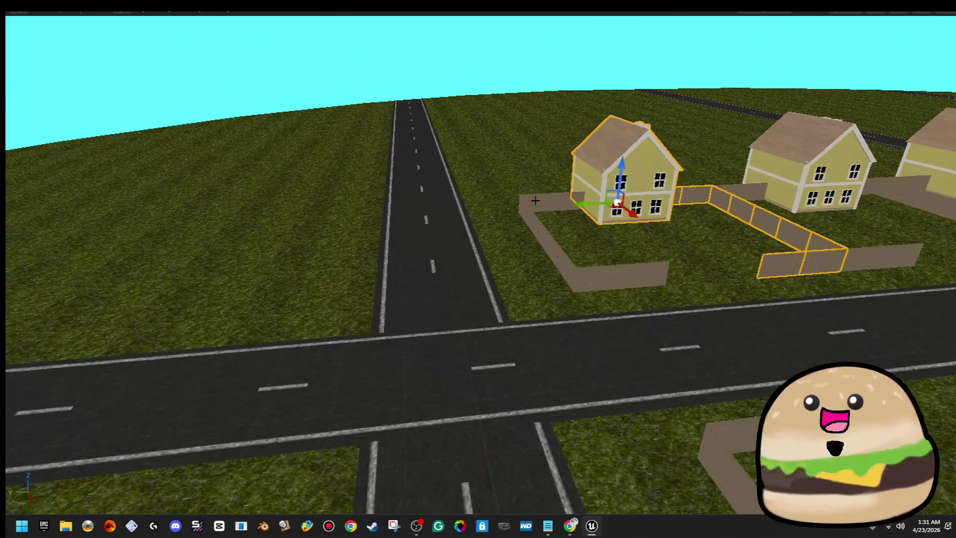
pyautogui.moveTo(573, 202)
pyautogui.mouseDown()
pyautogui.moveTo(194, 227)
pyautogui.moveTo(333, 198)
pyautogui.moveTo(318, 209)
pyautogui.mouseUp()
# - Shift the stray front fence panel toward the road, then delete it
pyautogui.click(401, 297)
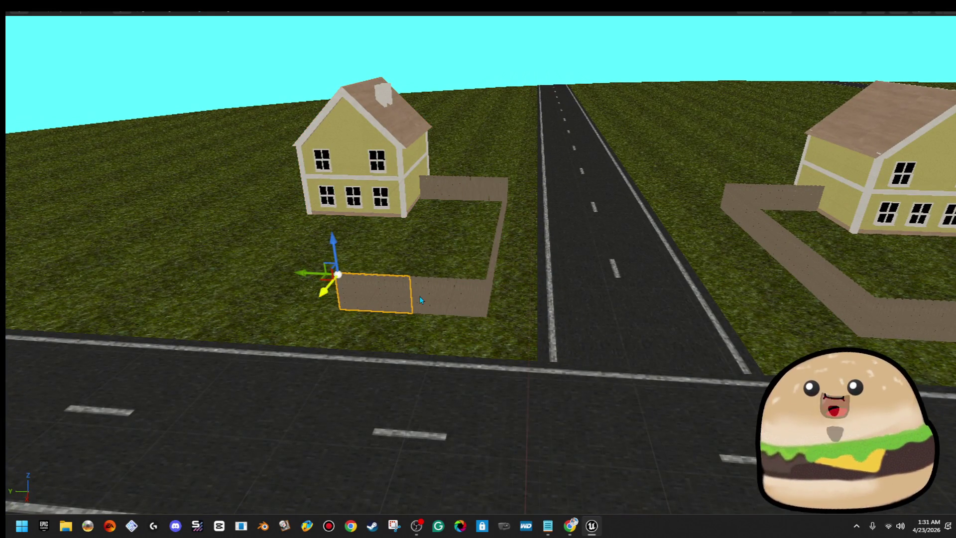
pyautogui.moveTo(419, 295); pyautogui.dragTo(433, 279)
pyautogui.moveTo(310, 281)
pyautogui.mouseDown()
pyautogui.moveTo(485, 277)
pyautogui.moveTo(403, 267)
pyautogui.moveTo(429, 295)
pyautogui.mouseUp()
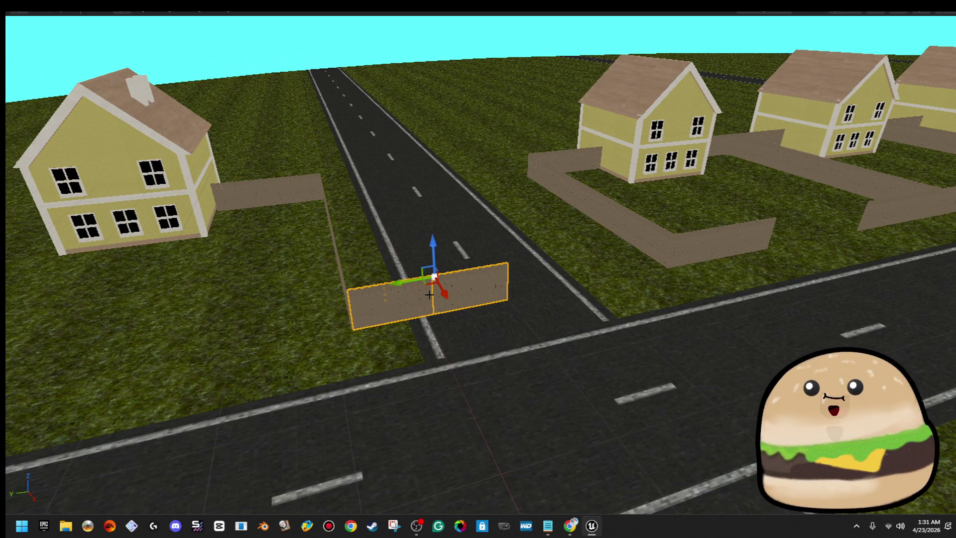
pyautogui.moveTo(429, 294)
pyautogui.mouseDown()
pyautogui.moveTo(552, 257)
pyautogui.moveTo(456, 241)
pyautogui.moveTo(651, 189)
pyautogui.mouseUp()
pyautogui.press('Delete')
# - Select the five-panel fence row and slide it left onto the empty grass block
pyautogui.click(651, 190)
pyautogui.keyDown('ctrl'); pyautogui.click(587, 204); pyautogui.keyUp('ctrl')
pyautogui.keyDown('ctrl'); pyautogui.click(513, 214); pyautogui.keyUp('ctrl')
pyautogui.keyDown('ctrl'); pyautogui.click(448, 231); pyautogui.keyUp('ctrl')
pyautogui.keyDown('ctrl'); pyautogui.click(717, 185); pyautogui.keyUp('ctrl')
pyautogui.moveTo(717, 186)
pyautogui.mouseDown()
pyautogui.moveTo(780, 173)
pyautogui.moveTo(427, 188)
pyautogui.moveTo(439, 185)
pyautogui.mouseUp()
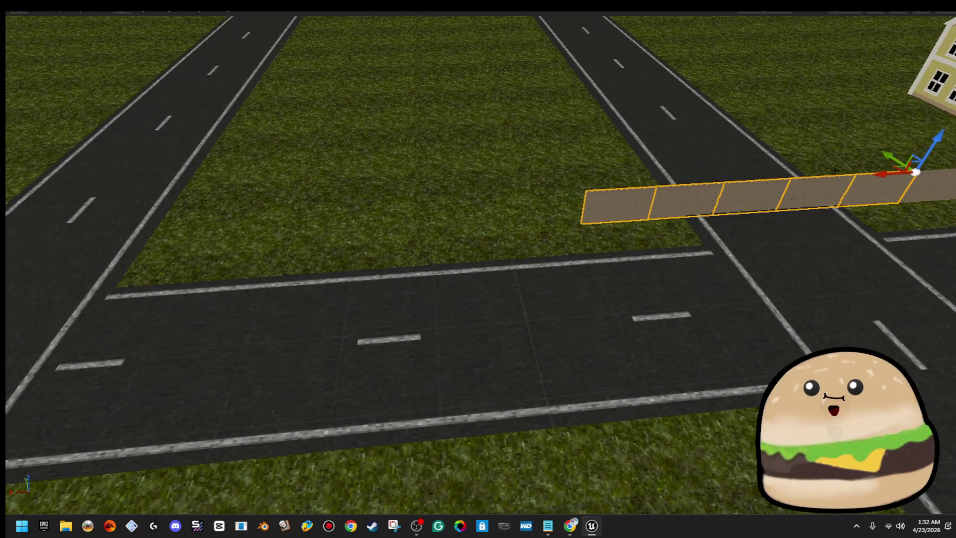
pyautogui.moveTo(874, 174)
pyautogui.mouseDown()
pyautogui.moveTo(512, 179)
pyautogui.moveTo(544, 176)
pyautogui.mouseUp()
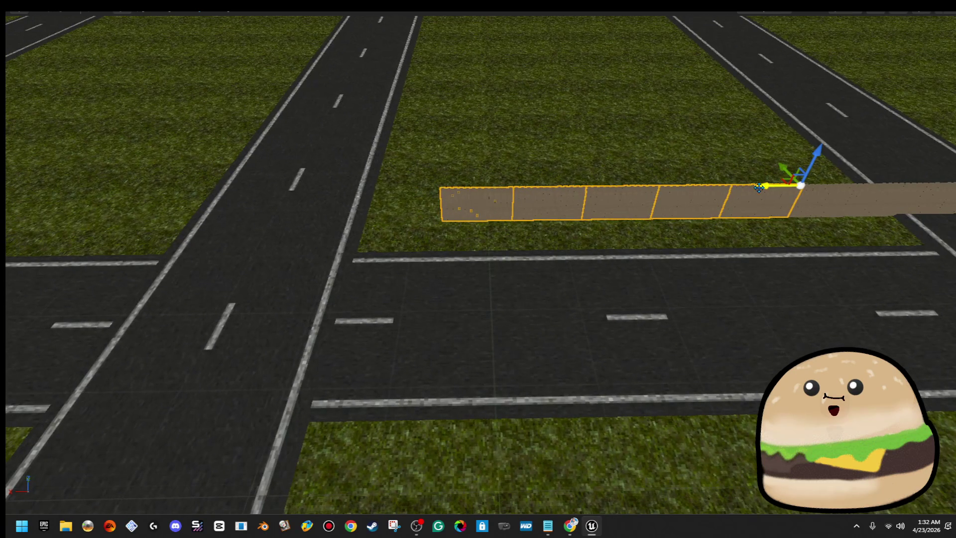
pyautogui.moveTo(694, 185)
pyautogui.mouseDown()
pyautogui.moveTo(382, 156)
pyautogui.moveTo(402, 158)
pyautogui.mouseUp()
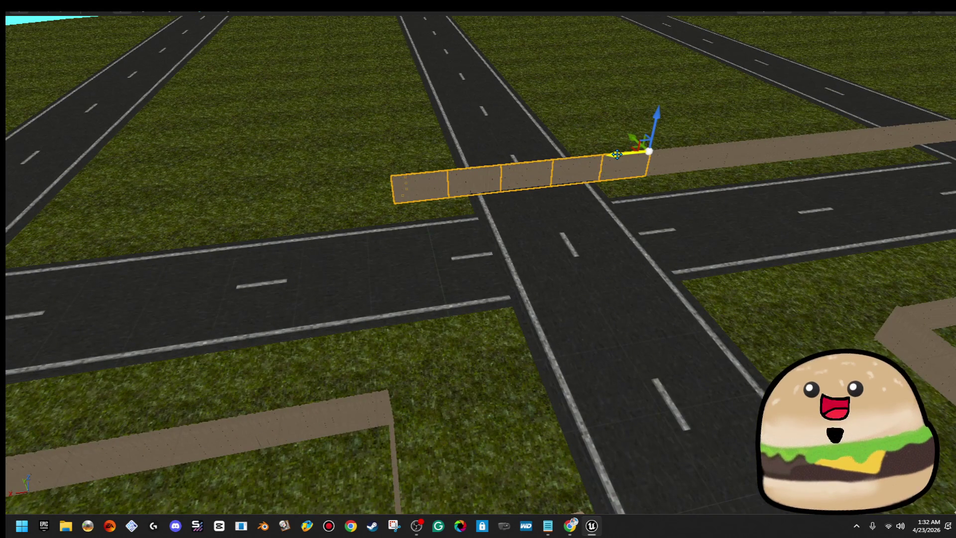
pyautogui.moveTo(550, 161)
pyautogui.mouseDown()
pyautogui.moveTo(327, 151)
pyautogui.moveTo(342, 150)
pyautogui.mouseUp()
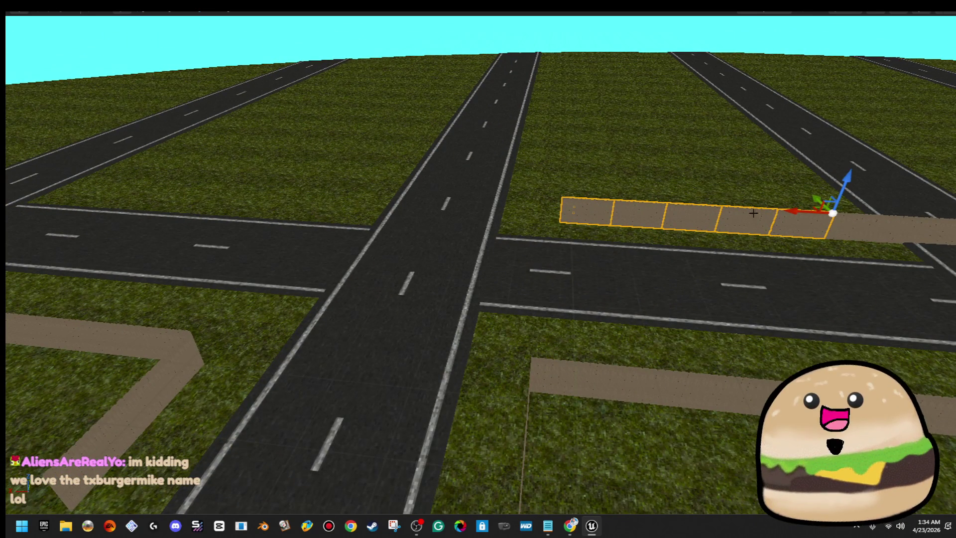
# - Drag the fence row along the X arrow across and past the centre road
pyautogui.moveTo(785, 209); pyautogui.dragTo(505, 209)
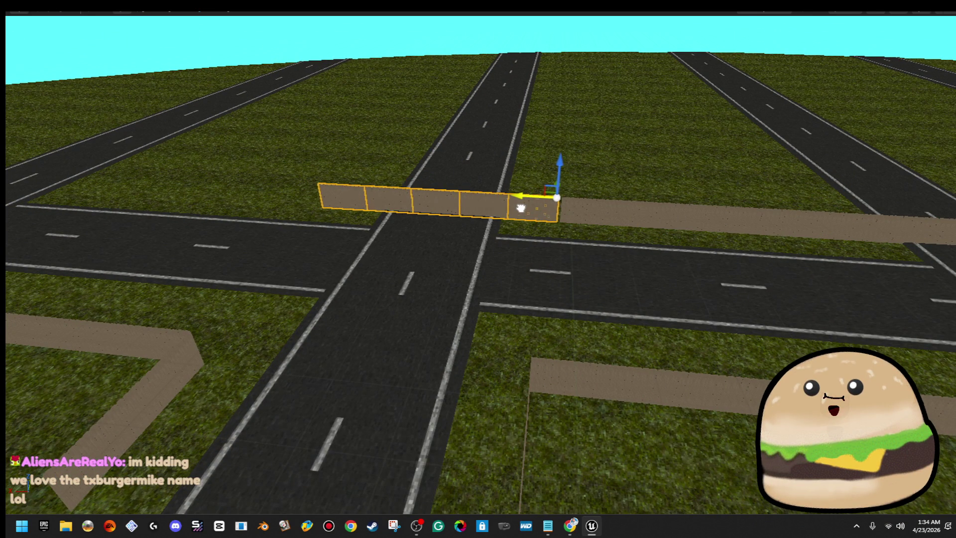
pyautogui.press('a')
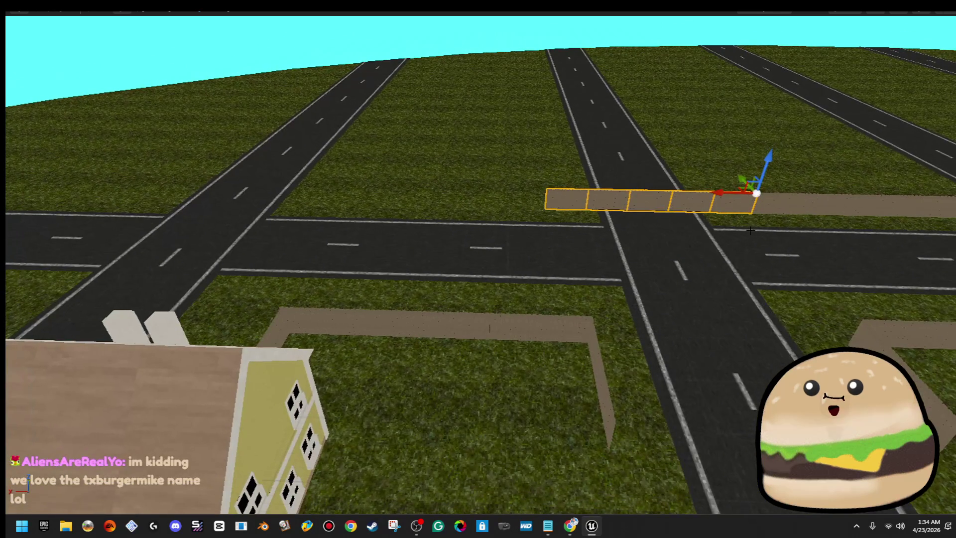
pyautogui.moveTo(716, 185); pyautogui.dragTo(492, 206)
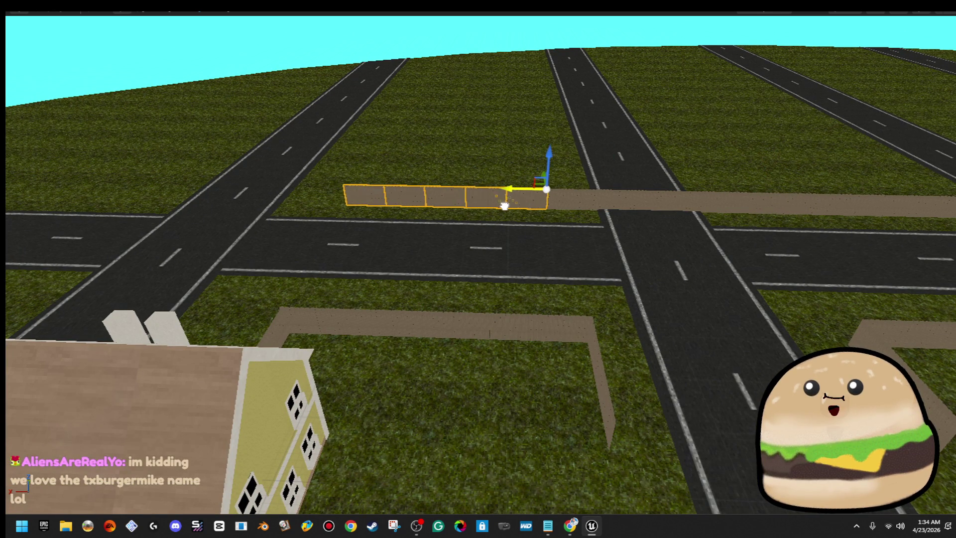
# - Fly back and up with WASD/QE to overlook the whole neighbourhood
pyautogui.press('s')
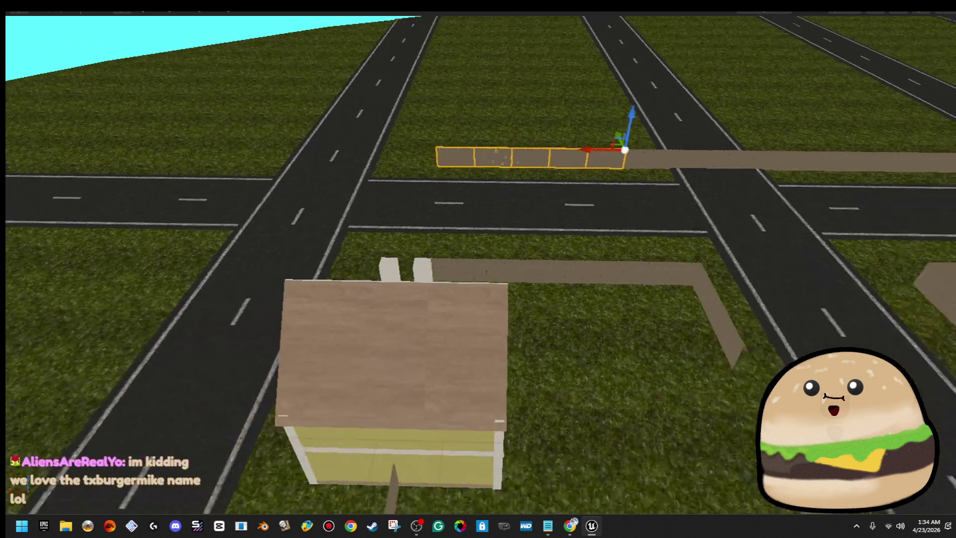
pyautogui.press('e')
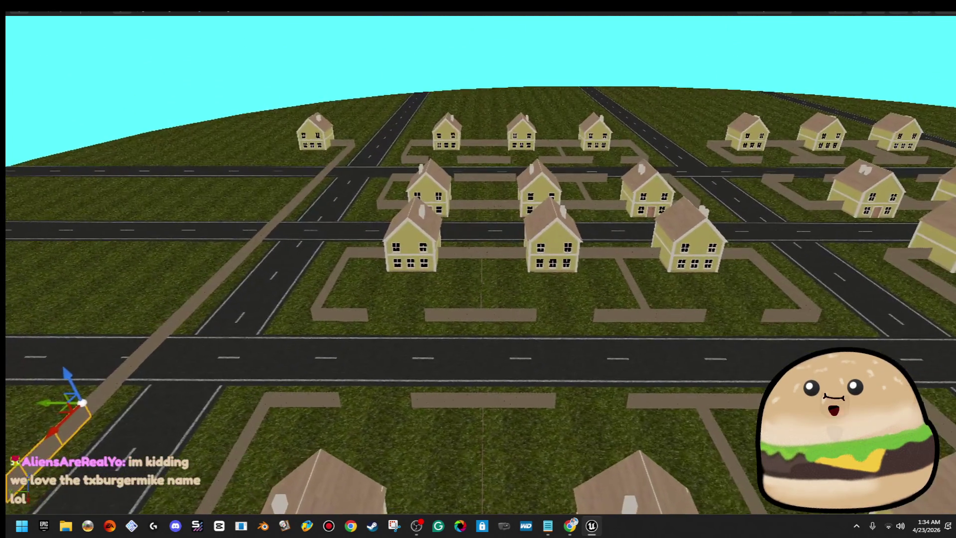
pyautogui.press('w')
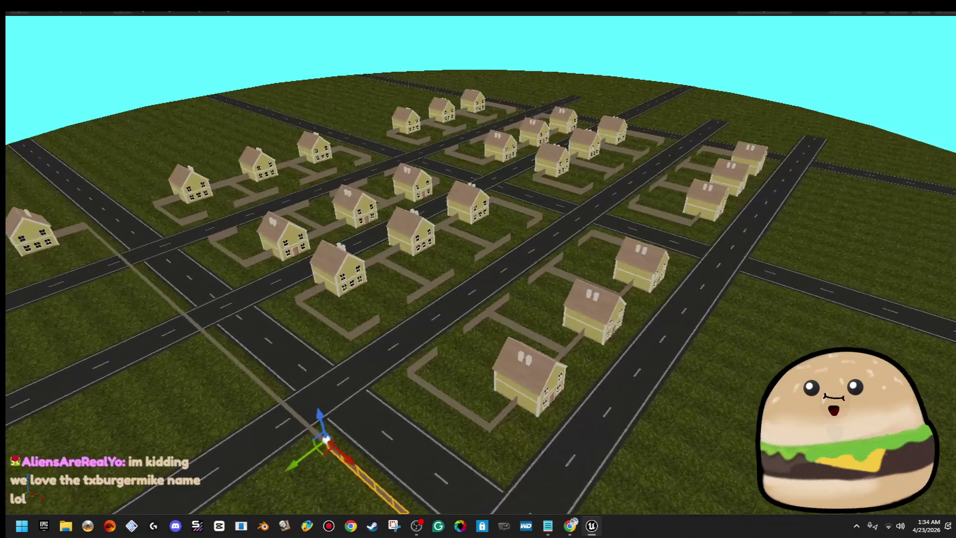
pyautogui.press('q')
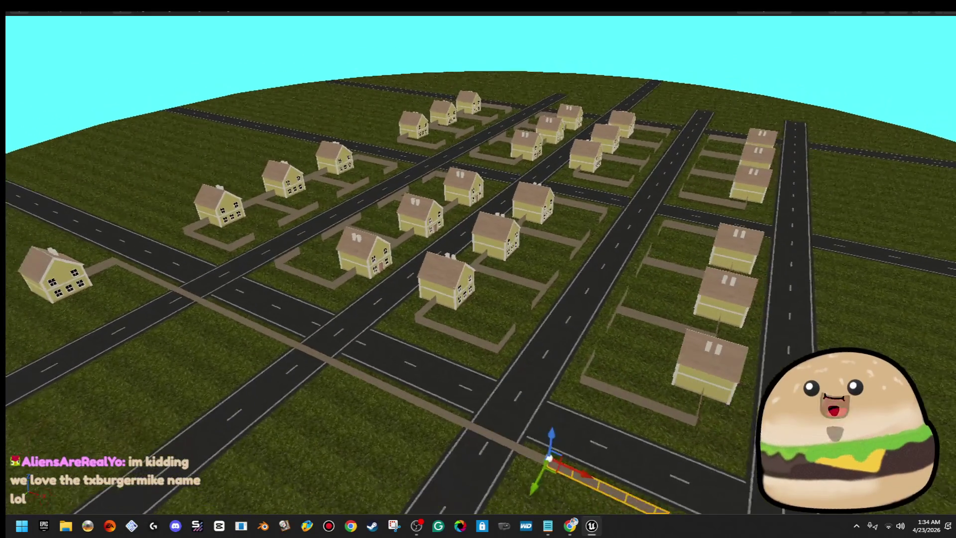
pyautogui.press('e')
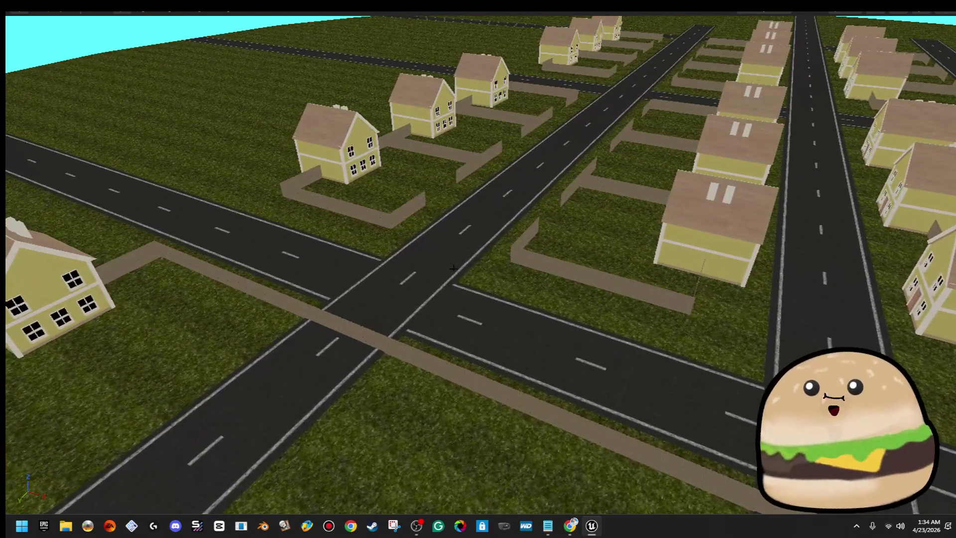
pyautogui.rightClick(500, 354)
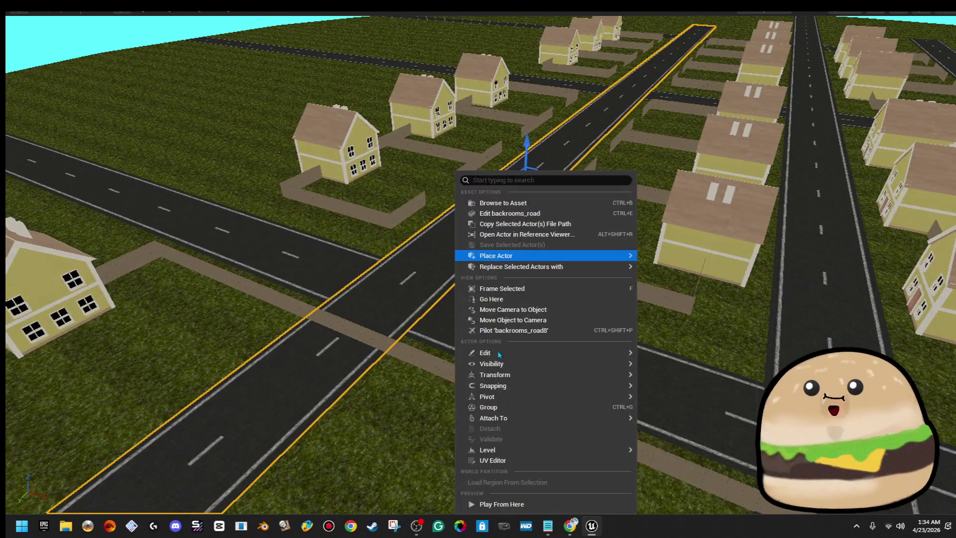
pyautogui.click(527, 500)
pyautogui.press('w')
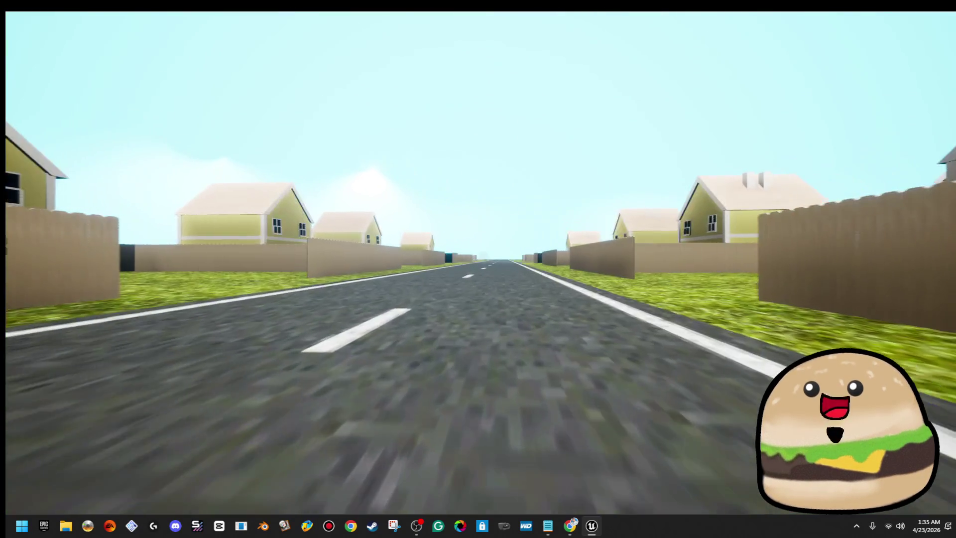
pyautogui.press('w')
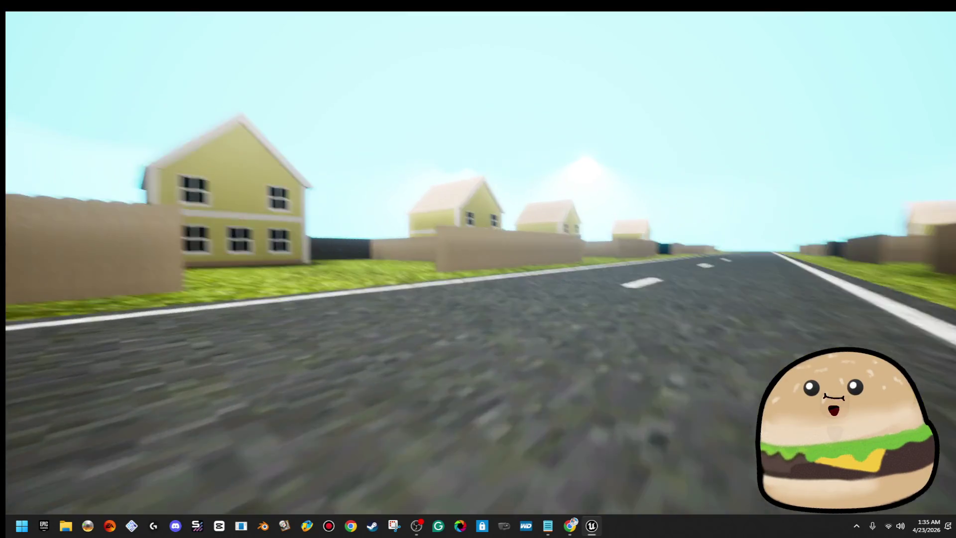
pyautogui.press('w')
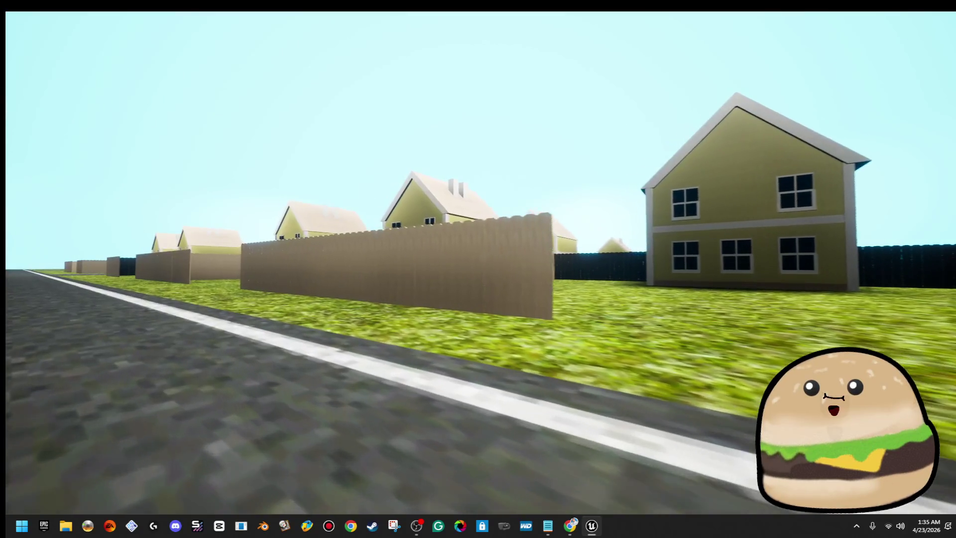
pyautogui.press('w')
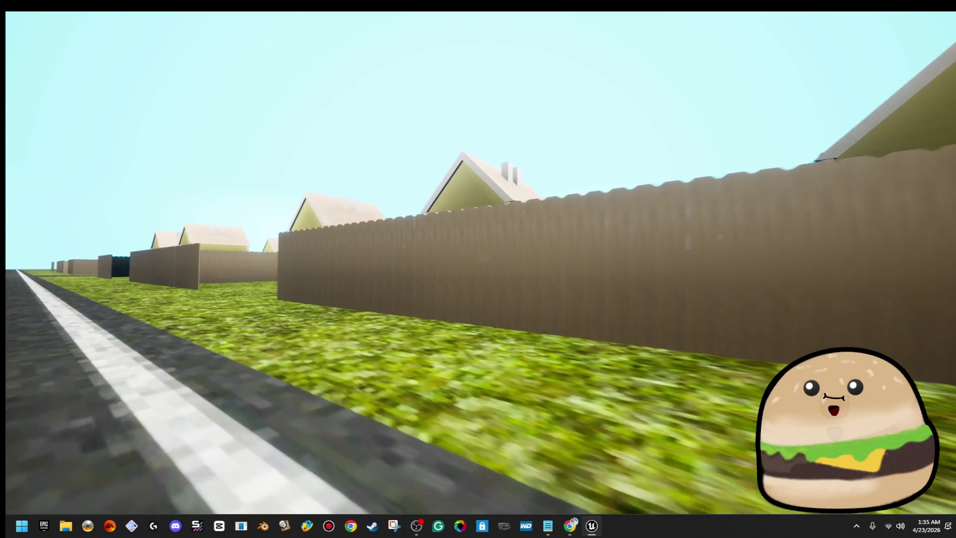
pyautogui.press('w')
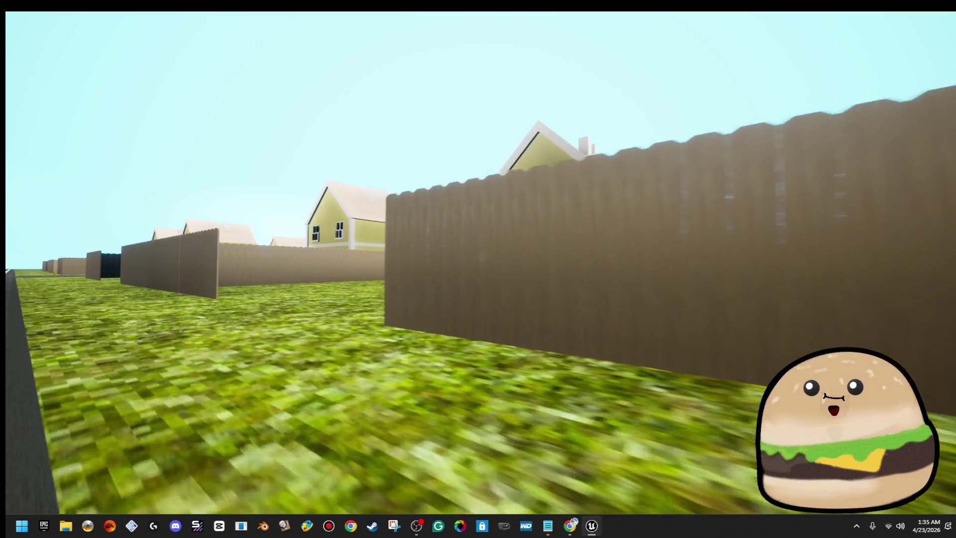
pyautogui.press('w')
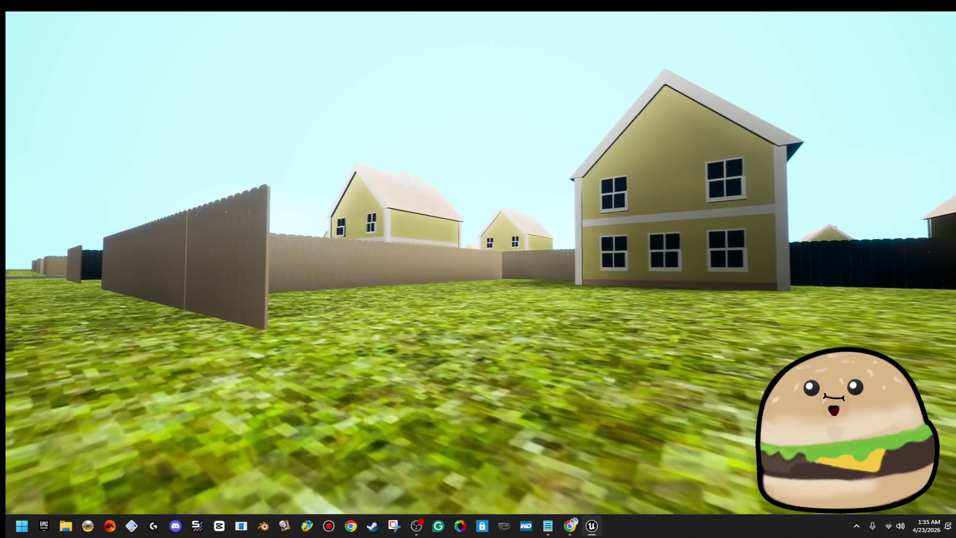
pyautogui.press('w')
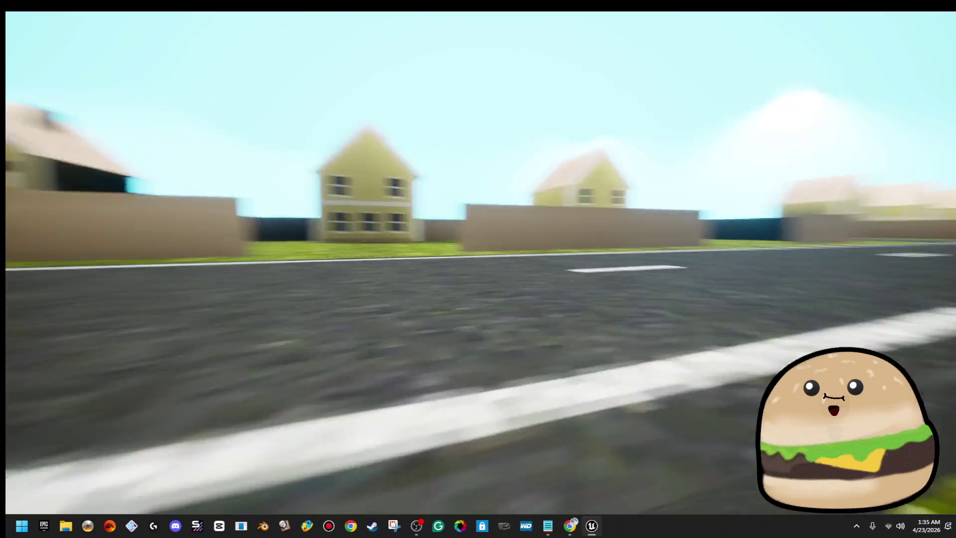
pyautogui.press('w')
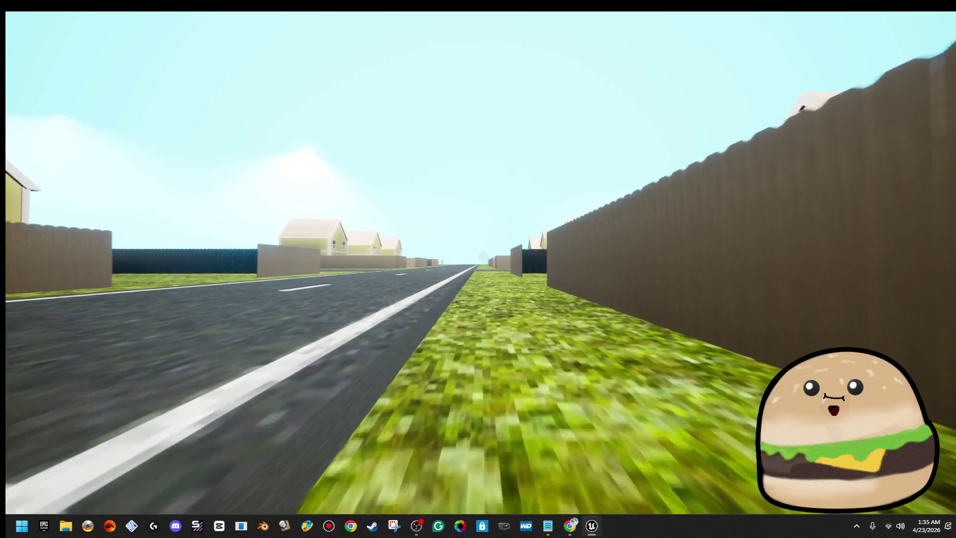
pyautogui.press('w')
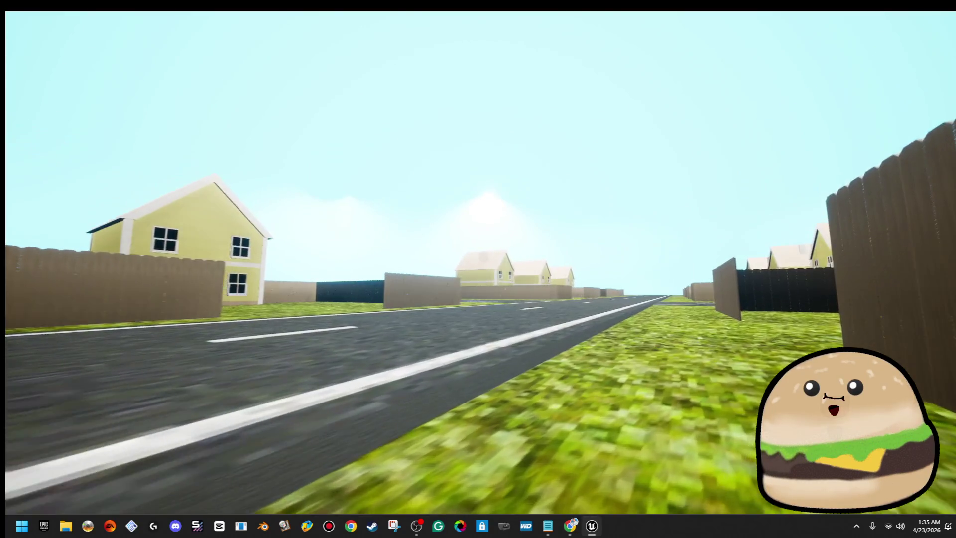
pyautogui.press('w')
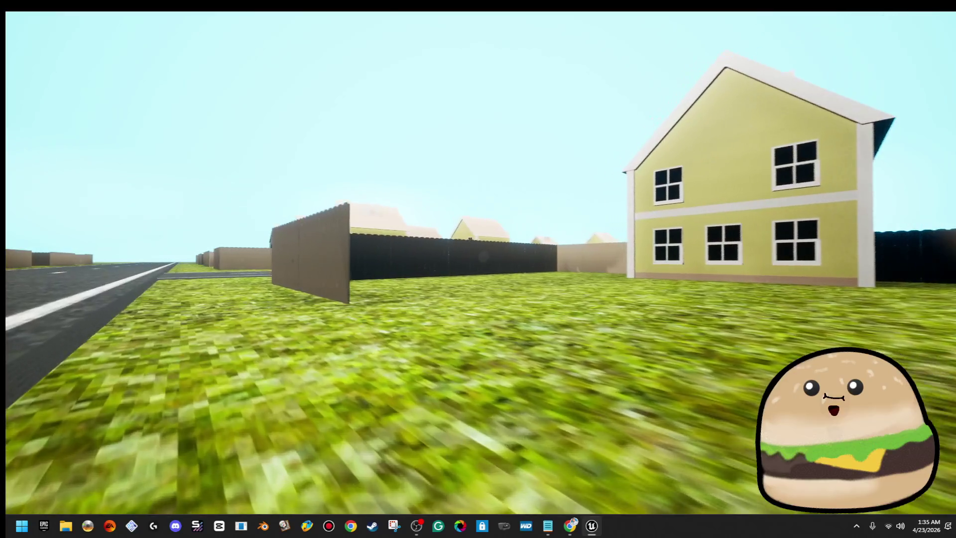
pyautogui.press('w')
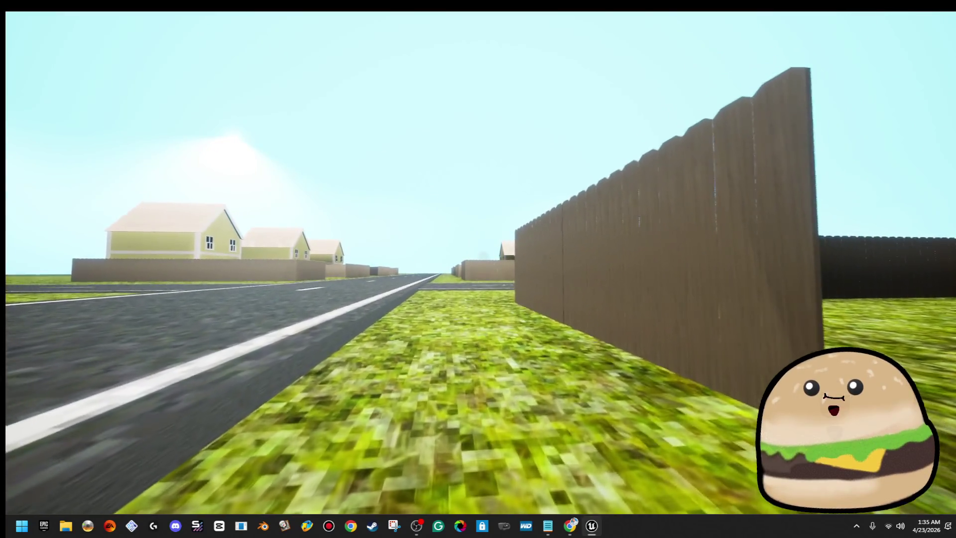
pyautogui.press('w')
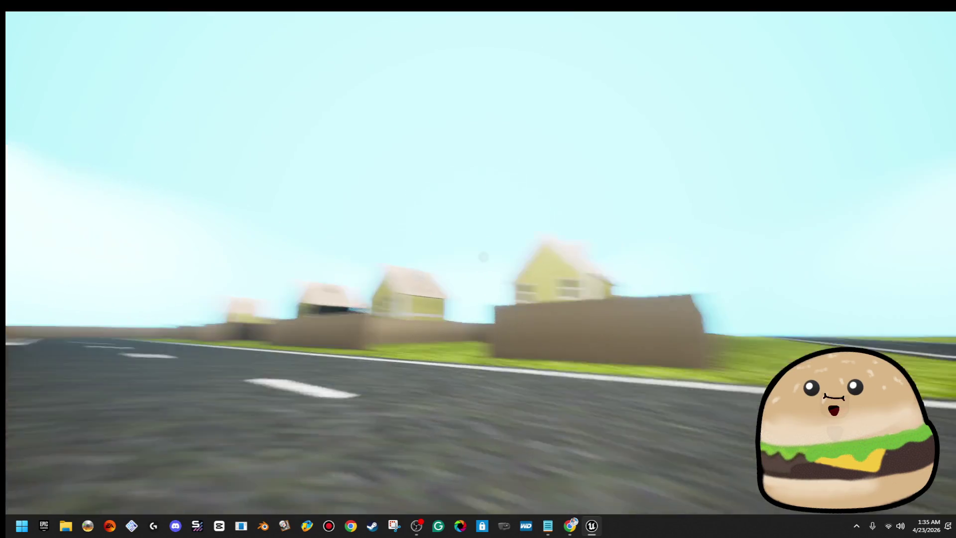
pyautogui.press('w')
pyautogui.press('w')
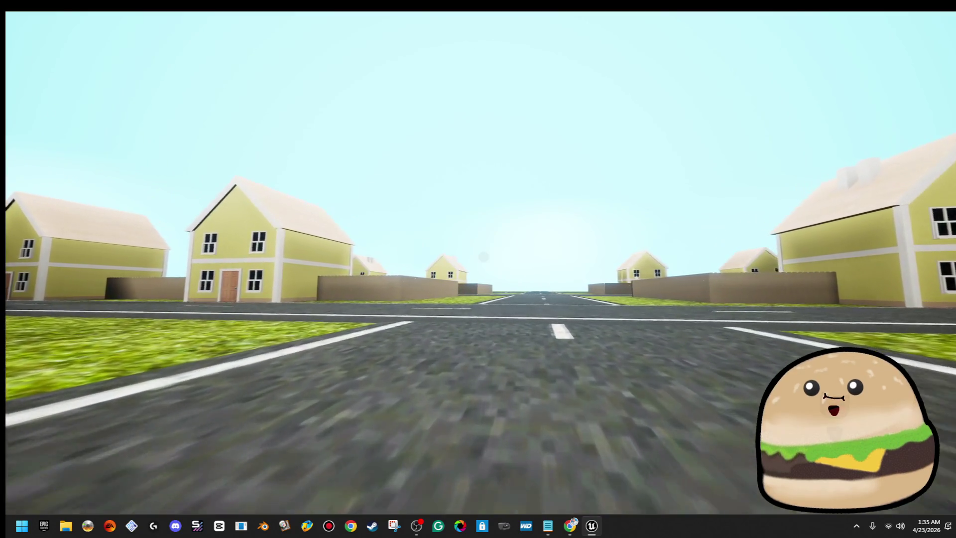
pyautogui.press('w')
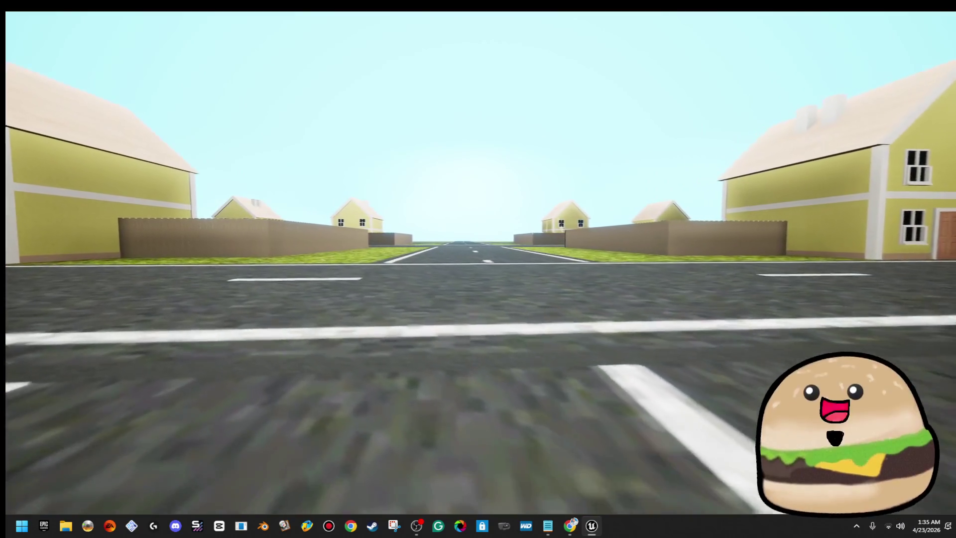
pyautogui.press('w')
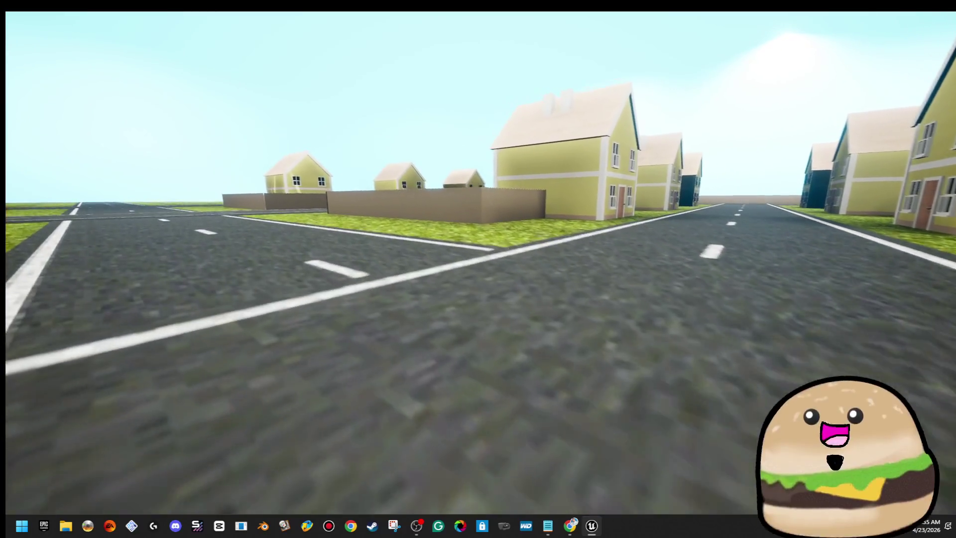
pyautogui.press('w')
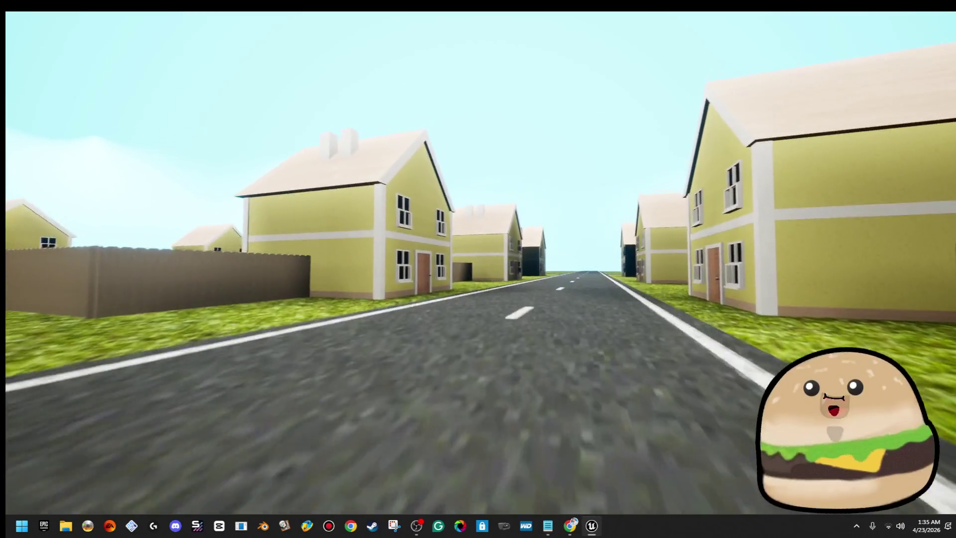
pyautogui.press('w')
pyautogui.press('w')
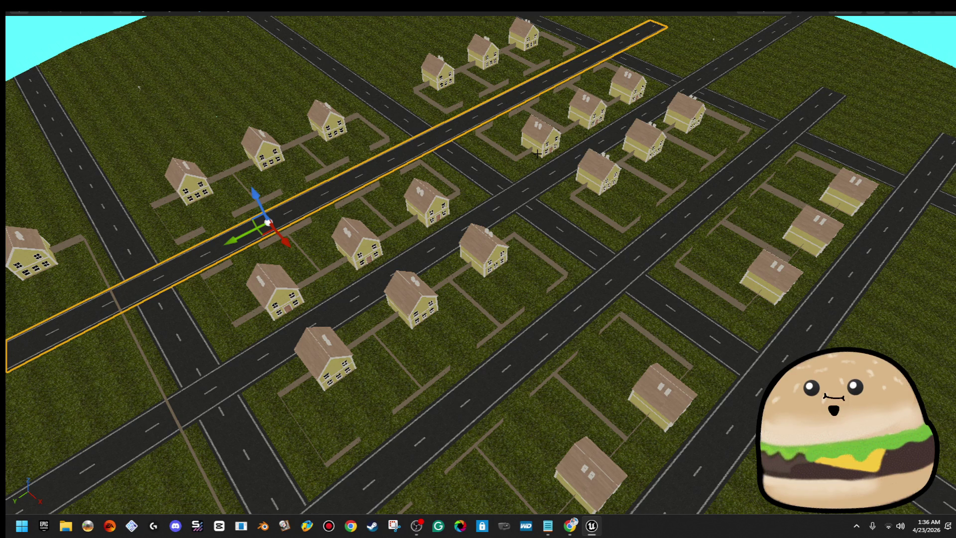
# - Orbit the editor view around the selected road
pyautogui.moveTo(537, 154)
pyautogui.mouseDown()
pyautogui.moveTo(503, 114)
pyautogui.moveTo(503, 249)
pyautogui.moveTo(775, 246)
pyautogui.mouseUp()
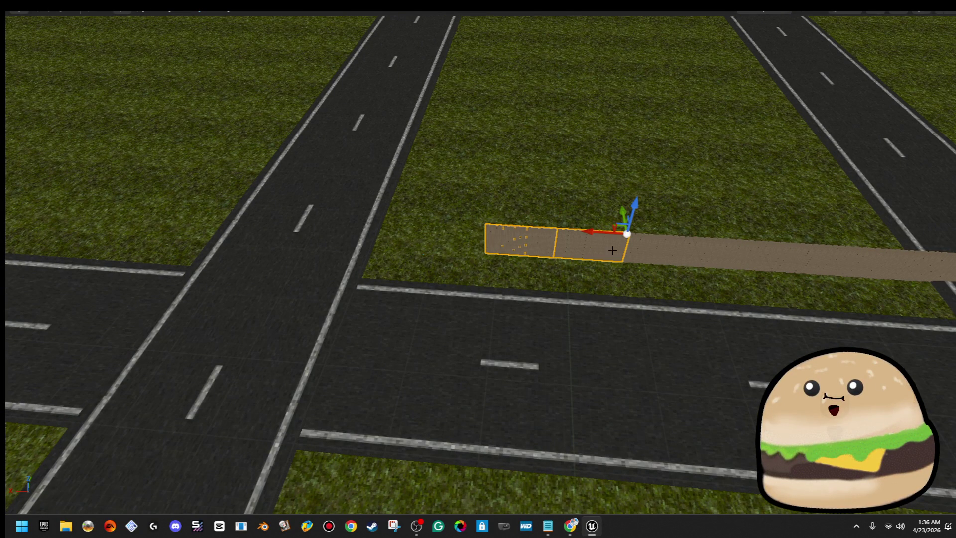
# - Drag the fence strip's end to lengthen it from two to six panels
pyautogui.moveTo(660, 259)
pyautogui.mouseDown()
pyautogui.moveTo(893, 265)
pyautogui.moveTo(428, 195)
pyautogui.mouseUp()
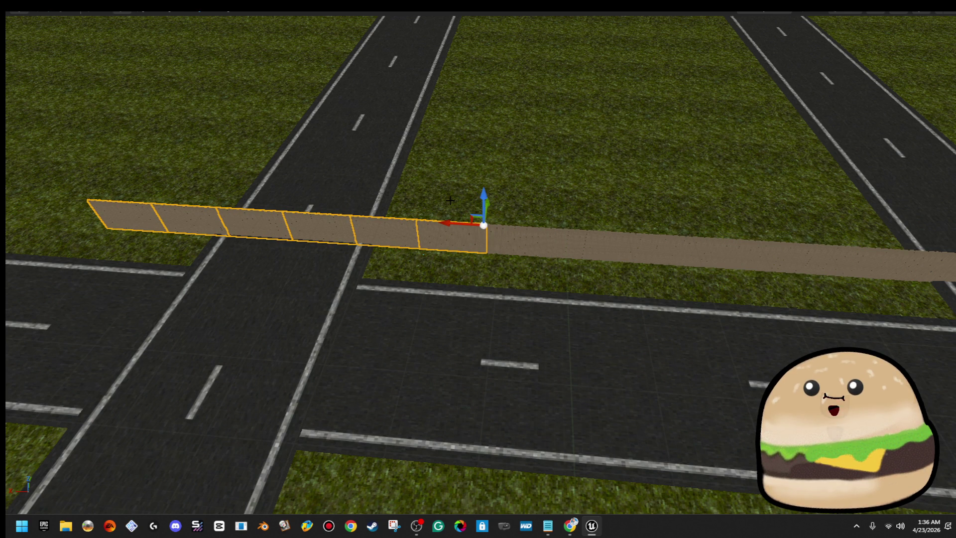
pyautogui.moveTo(451, 200)
pyautogui.mouseDown()
pyautogui.moveTo(324, 219)
pyautogui.moveTo(318, 199)
pyautogui.moveTo(279, 179)
pyautogui.moveTo(279, 164)
pyautogui.moveTo(279, 189)
pyautogui.moveTo(341, 183)
pyautogui.mouseUp()
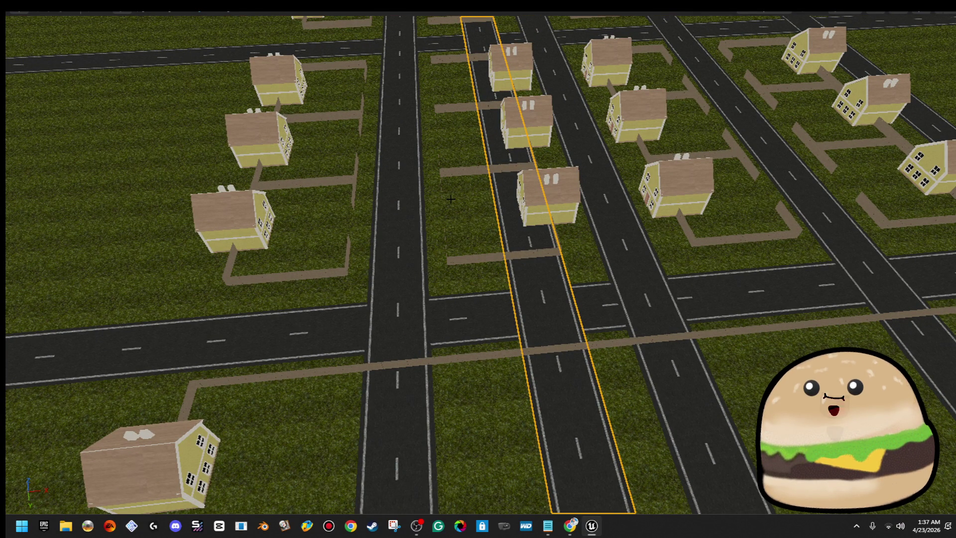
pyautogui.moveTo(207, 216)
pyautogui.mouseDown()
pyautogui.moveTo(238, 213)
pyautogui.moveTo(368, 258)
pyautogui.moveTo(601, 286)
pyautogui.mouseUp()
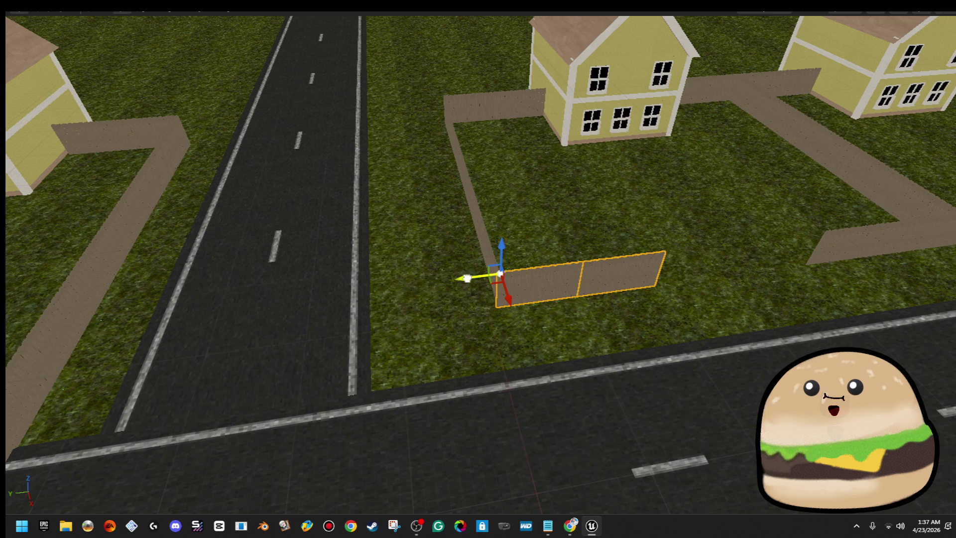
# - Slide the leftover panel beside the house onto the walkway by the road crossing
pyautogui.moveTo(467, 278); pyautogui.dragTo(277, 291)
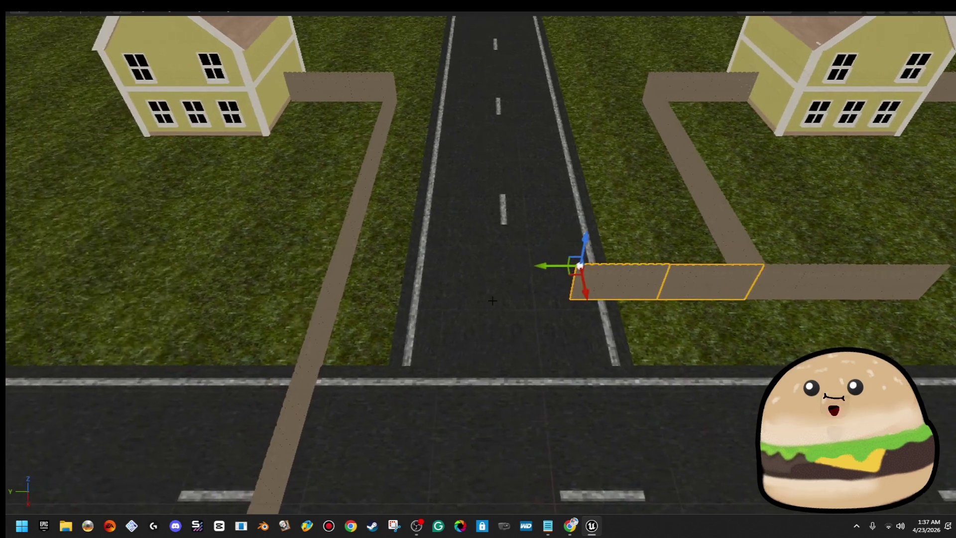
pyautogui.moveTo(536, 259); pyautogui.dragTo(423, 259)
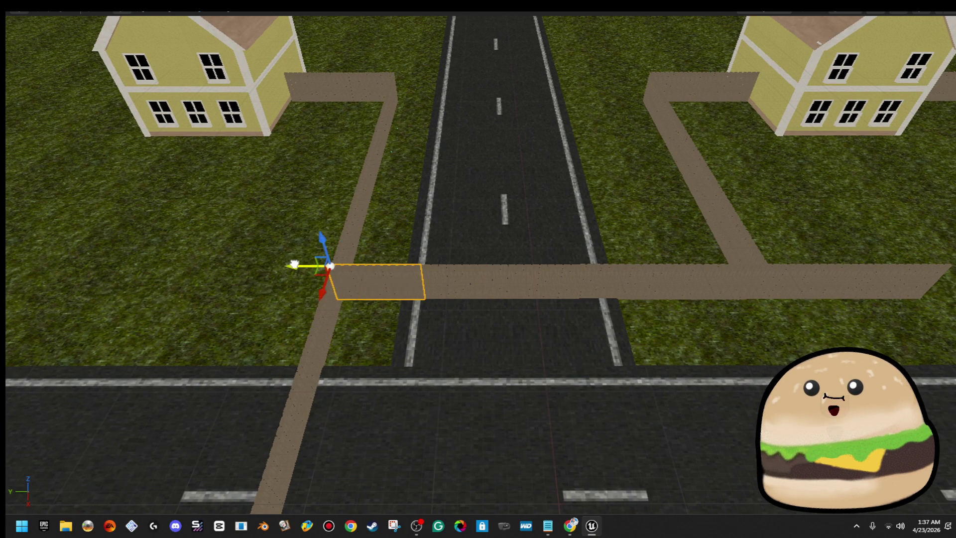
pyautogui.moveTo(448, 249); pyautogui.dragTo(516, 228)
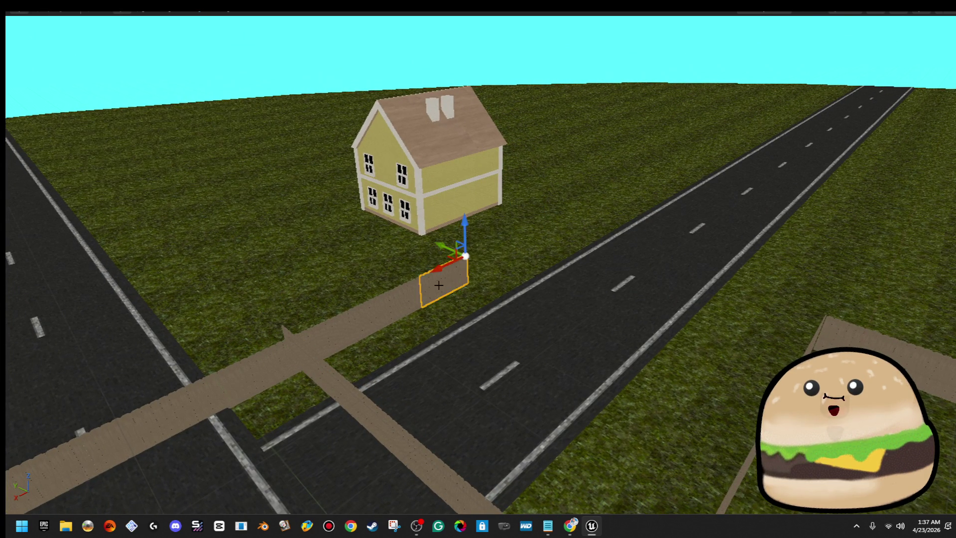
pyautogui.hotkey('ctrl', 'z')
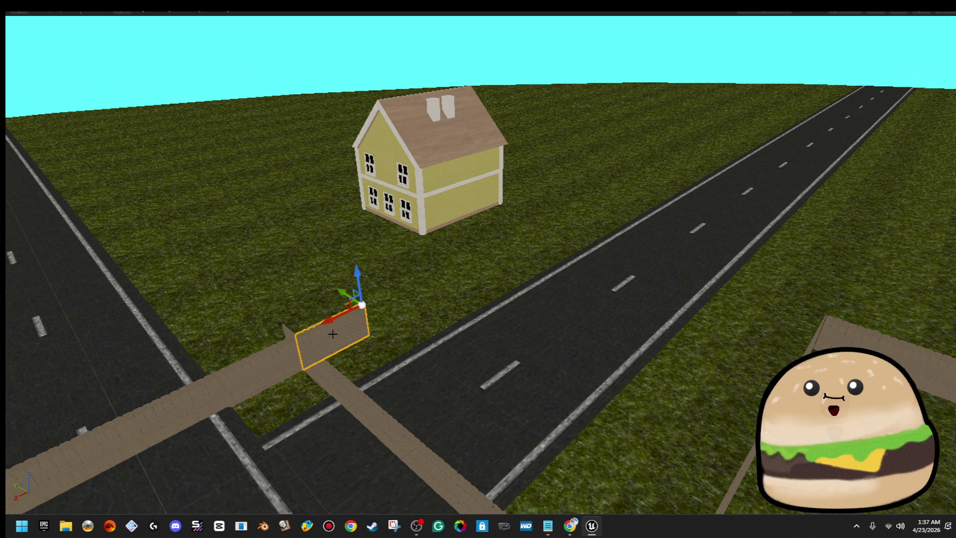
pyautogui.moveTo(355, 338)
pyautogui.mouseDown()
pyautogui.moveTo(318, 259)
pyautogui.moveTo(328, 254)
pyautogui.moveTo(338, 279)
pyautogui.moveTo(348, 269)
pyautogui.moveTo(335, 197)
pyautogui.mouseUp()
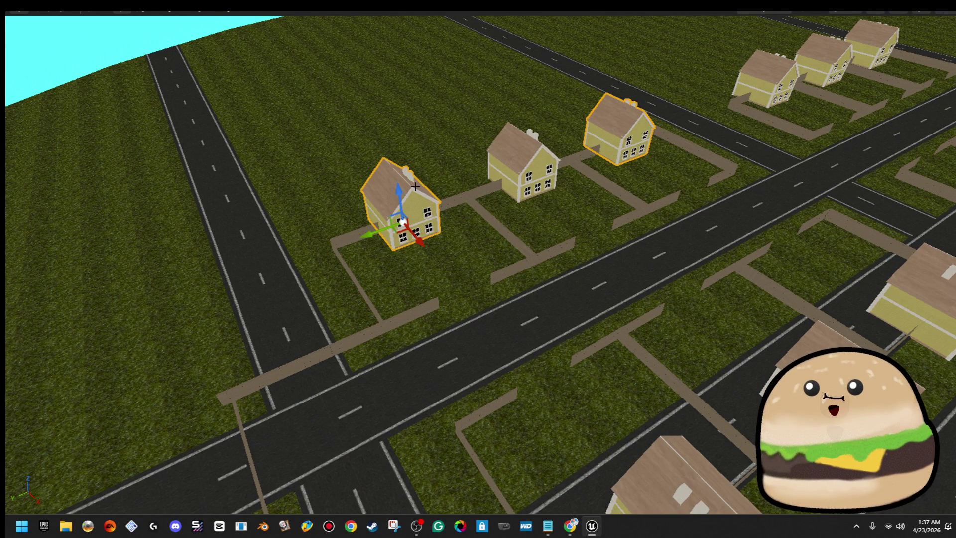
# - Alt-drag a copy of the three selected houses onto the empty lots to the left
pyautogui.keyDown('ctrl'); pyautogui.click(526, 160); pyautogui.keyUp('ctrl')
pyautogui.moveTo(632, 178)
pyautogui.mouseDown()
pyautogui.moveTo(87, 224)
pyautogui.moveTo(109, 228)
pyautogui.mouseUp()
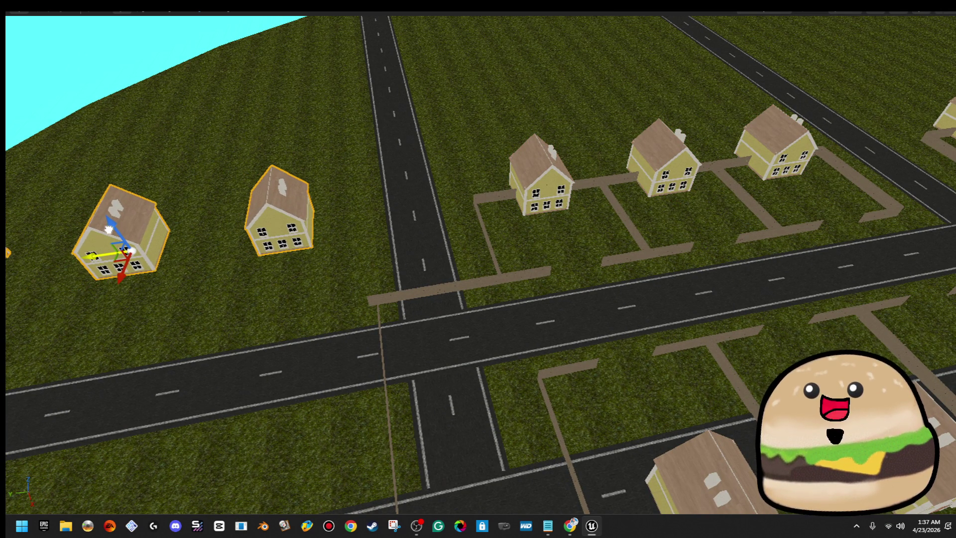
pyautogui.scroll(-5, 106, 230)
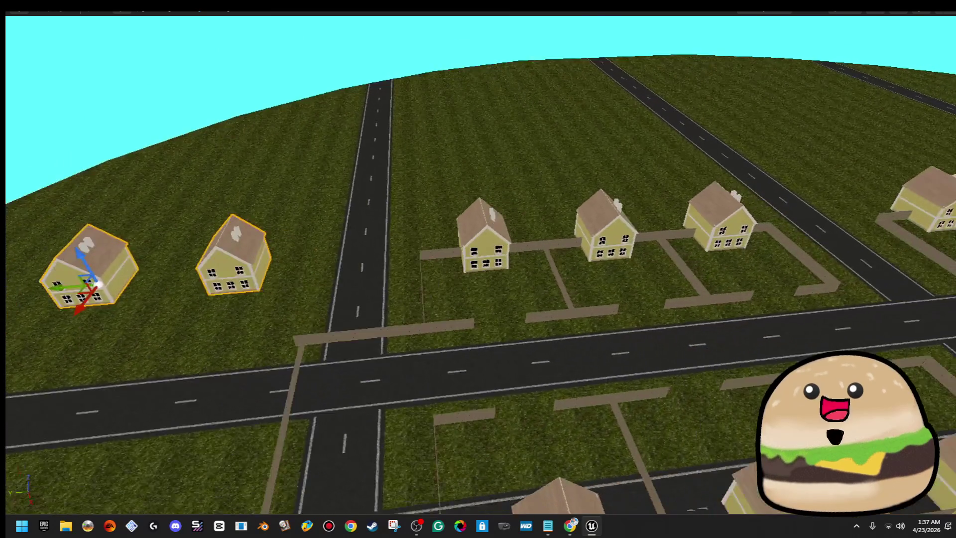
pyautogui.moveTo(478, 268)
pyautogui.mouseDown()
pyautogui.moveTo(428, 274)
pyautogui.moveTo(409, 309)
pyautogui.moveTo(680, 345)
pyautogui.mouseUp()
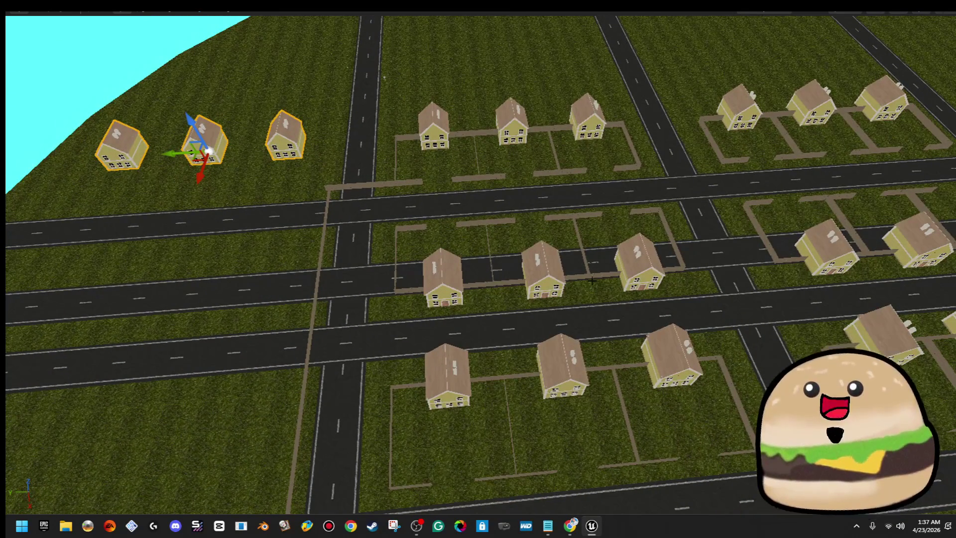
# - Select all six houses in both rows and Alt-drag a copy further left
pyautogui.click(650, 271)
pyautogui.keyDown('ctrl'); pyautogui.click(540, 281); pyautogui.keyUp('ctrl')
pyautogui.keyDown('ctrl'); pyautogui.click(433, 286); pyautogui.keyUp('ctrl')
pyautogui.keyDown('ctrl'); pyautogui.click(448, 378); pyautogui.keyUp('ctrl')
pyautogui.keyDown('ctrl'); pyautogui.click(557, 355); pyautogui.keyUp('ctrl')
pyautogui.keyDown('ctrl'); pyautogui.click(670, 358); pyautogui.keyUp('ctrl')
pyautogui.scroll(2, 667, 348)
pyautogui.moveTo(649, 339); pyautogui.dragTo(285, 313)
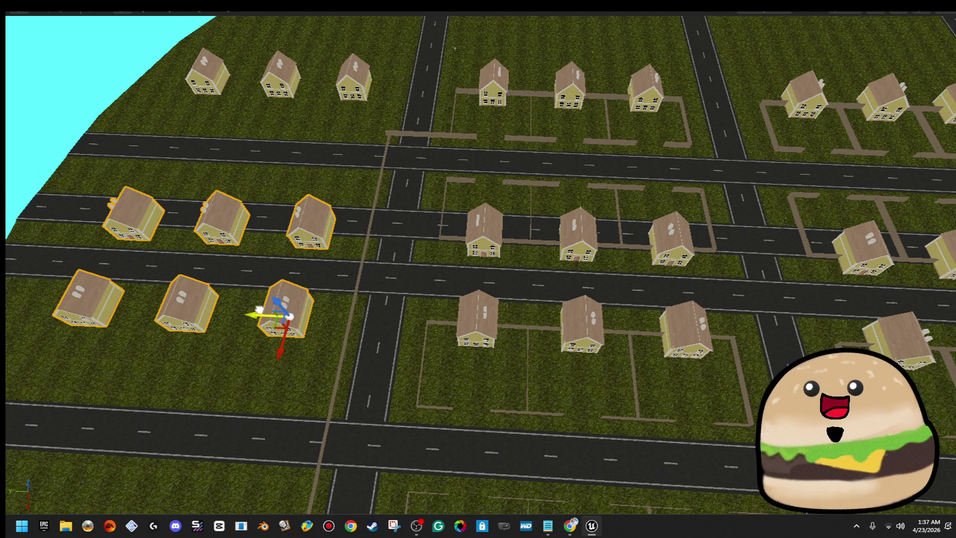
# - Nudge the six new houses slightly right, then deselect them by clicking the road
pyautogui.scroll(-2, 424, 218)
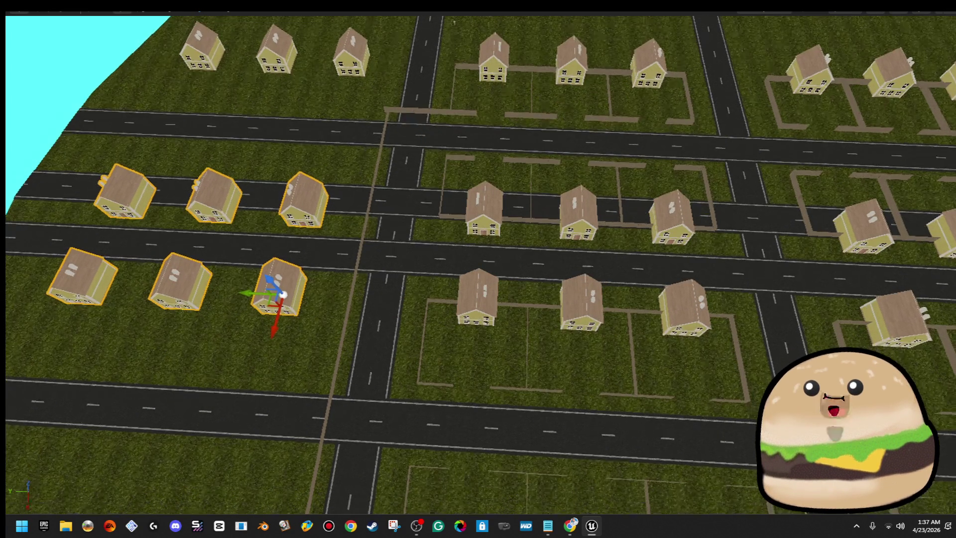
pyautogui.scroll(6, 424, 218)
pyautogui.scroll(-3, 376, 322)
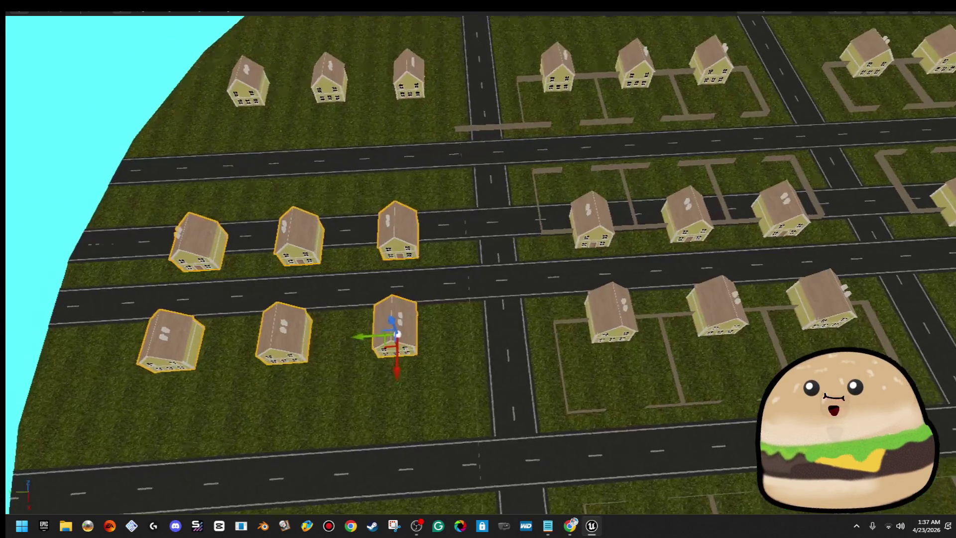
pyautogui.moveTo(376, 338); pyautogui.dragTo(390, 338)
pyautogui.click(499, 221)
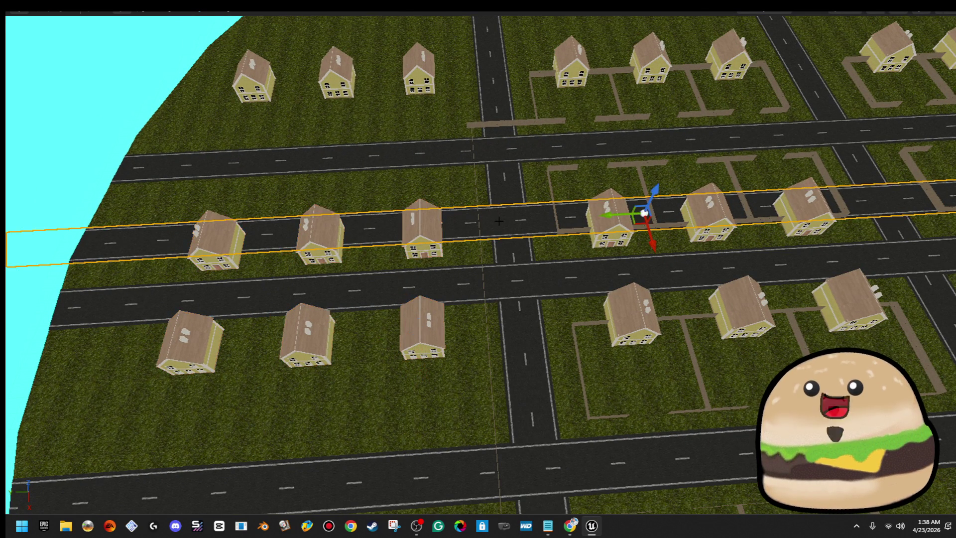
pyautogui.rightClick(534, 219)
pyautogui.press('Escape')
pyautogui.press('Escape')
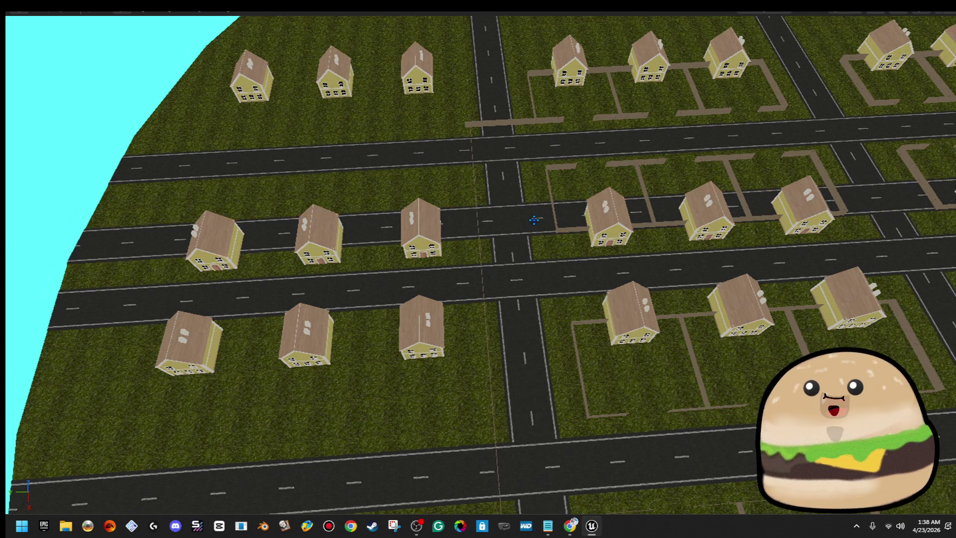
pyautogui.moveTo(534, 220)
pyautogui.mouseDown()
pyautogui.moveTo(612, 220)
pyautogui.moveTo(613, 169)
pyautogui.mouseUp()
pyautogui.rightClick(411, 174)
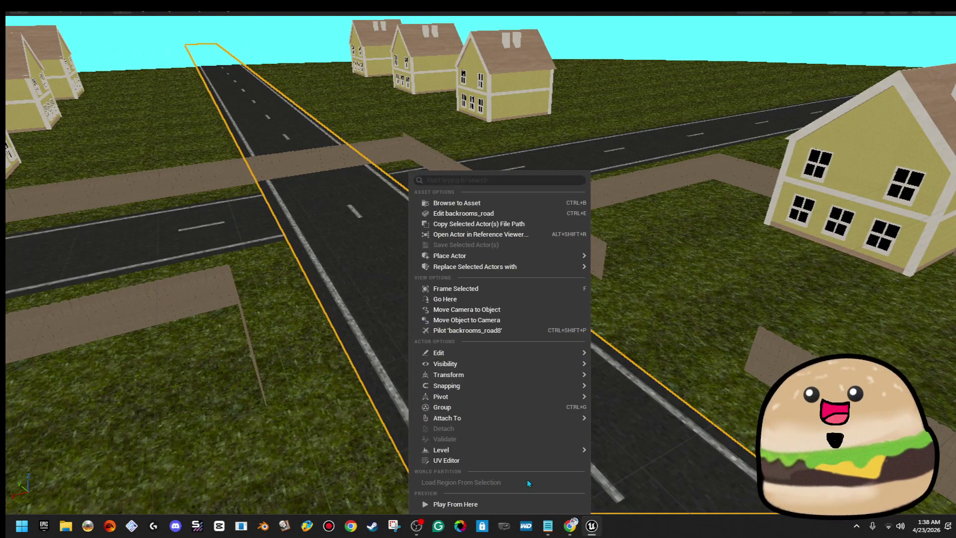
pyautogui.click(526, 503)
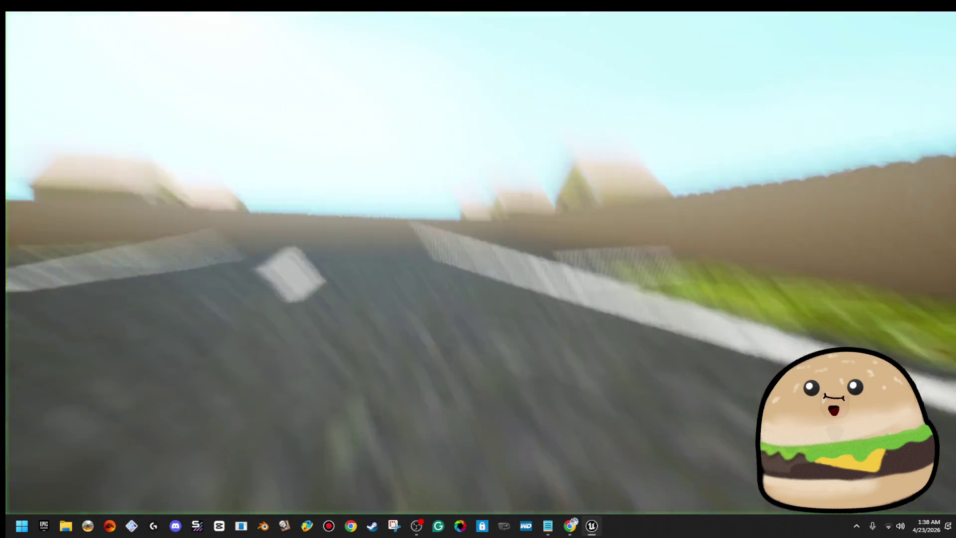
pyautogui.press('w')
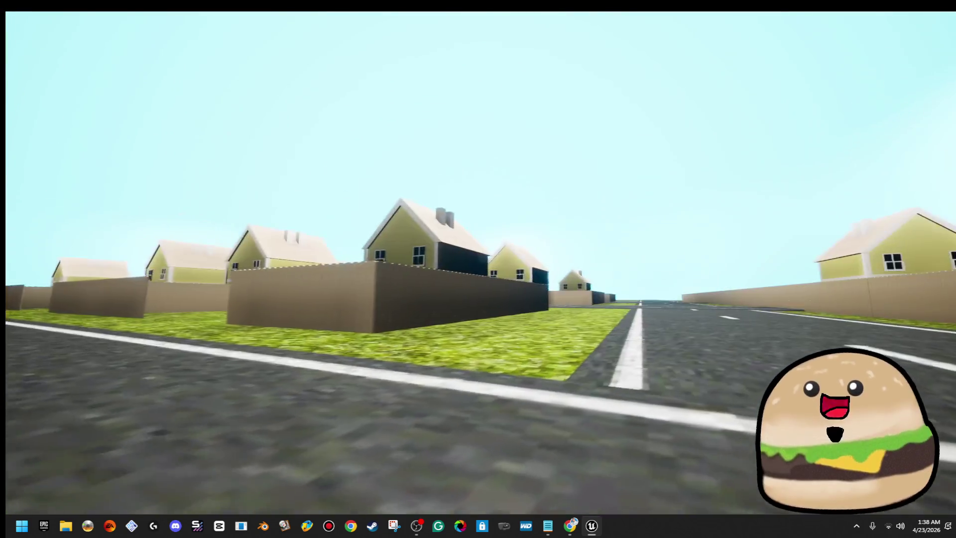
pyautogui.press('d')
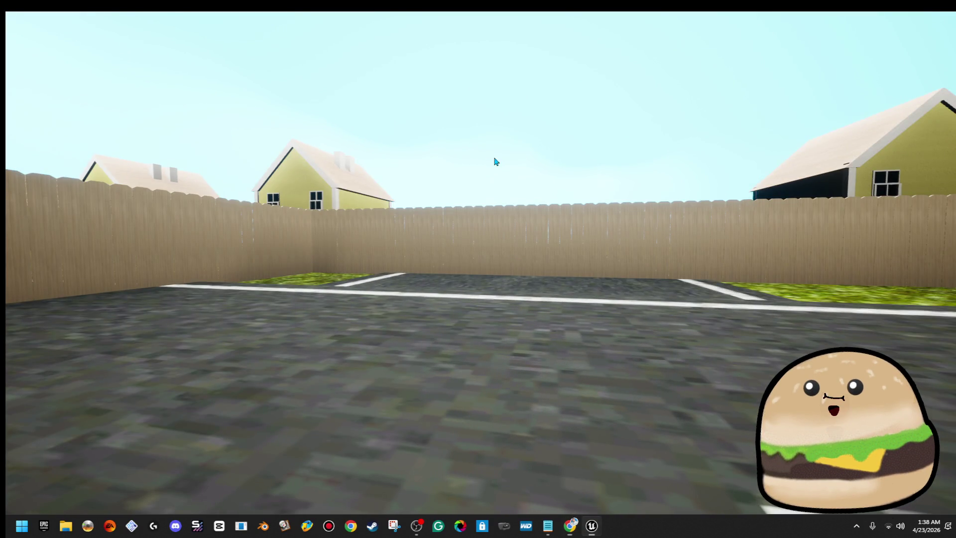
pyautogui.press('a')
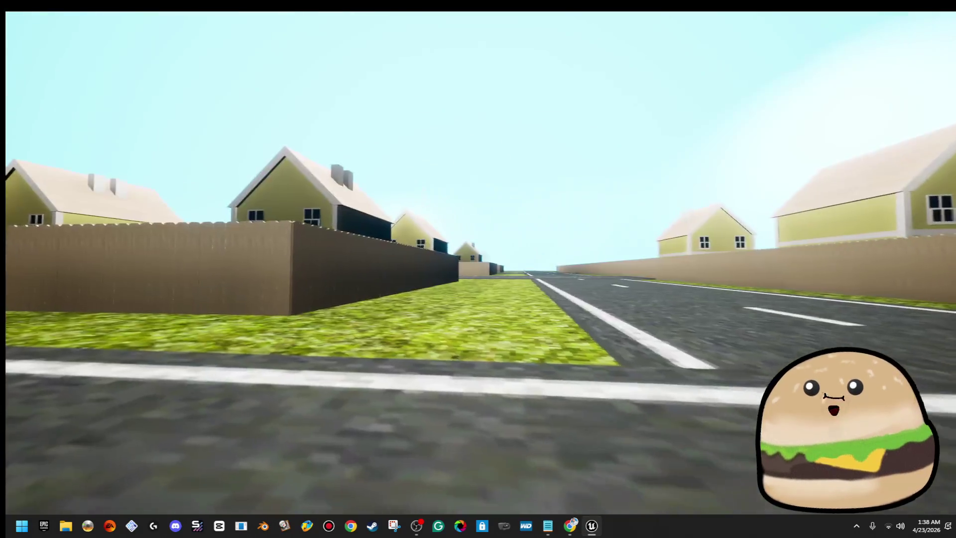
pyautogui.press('d')
pyautogui.press('a')
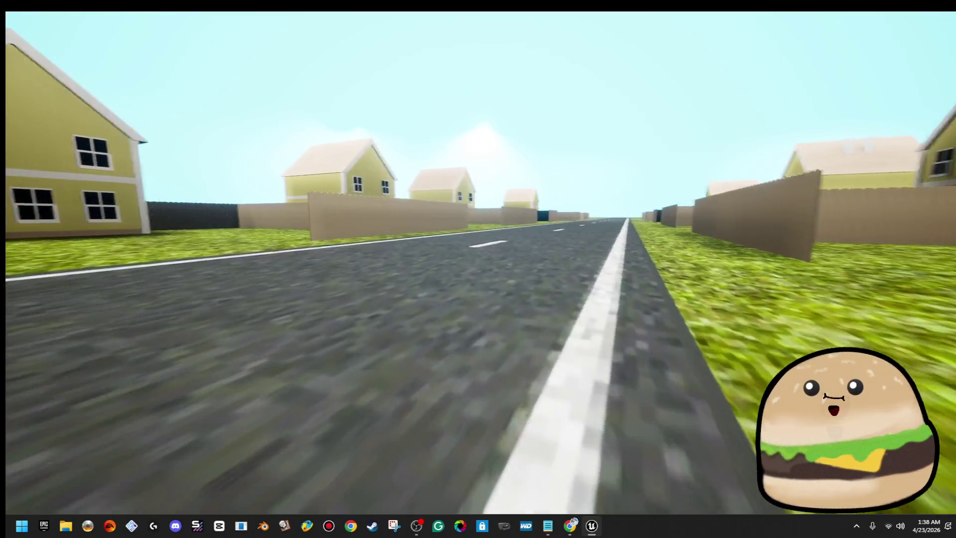
pyautogui.press('a')
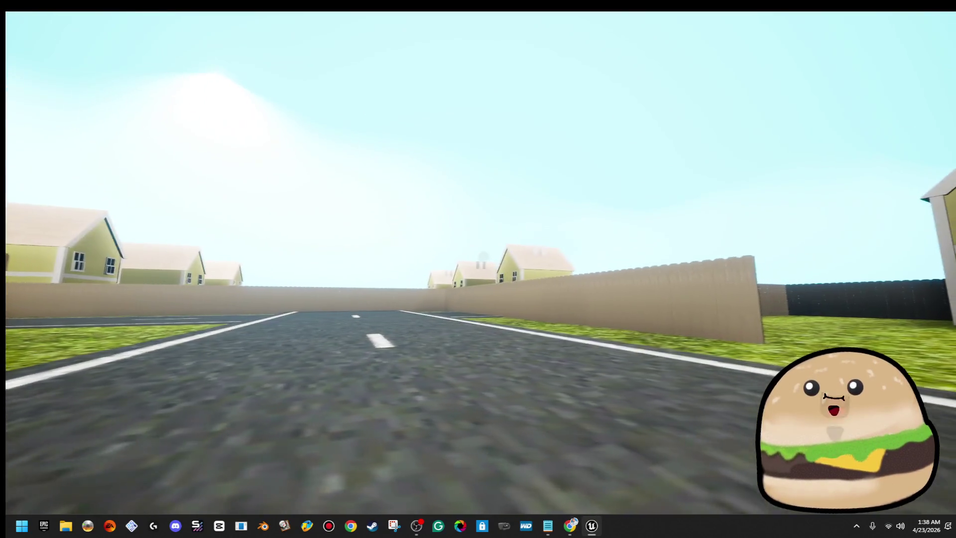
pyautogui.press('a')
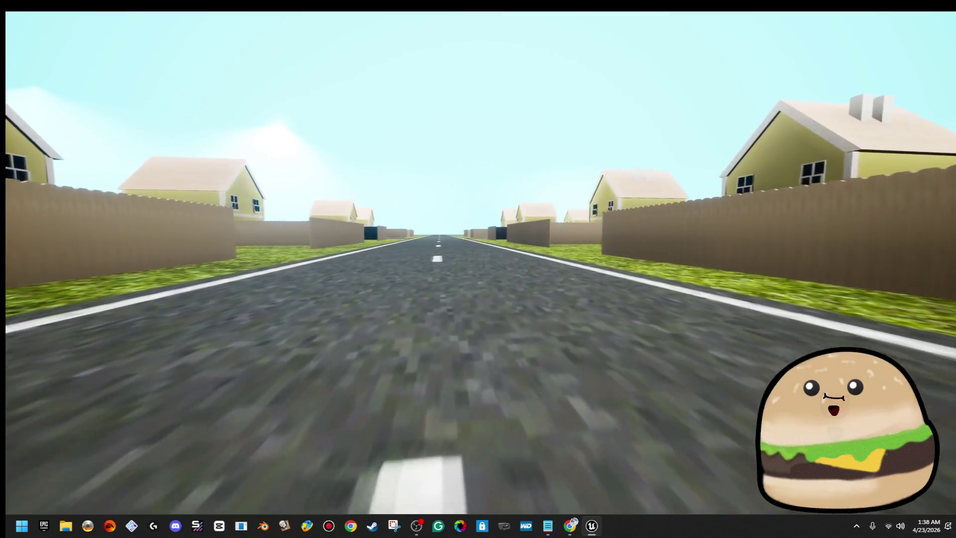
pyautogui.press('a')
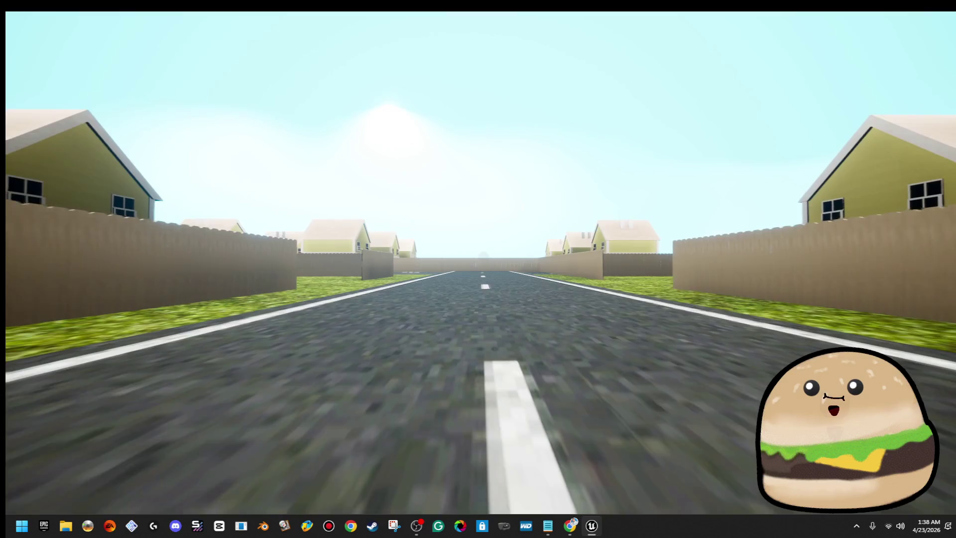
pyautogui.press('a')
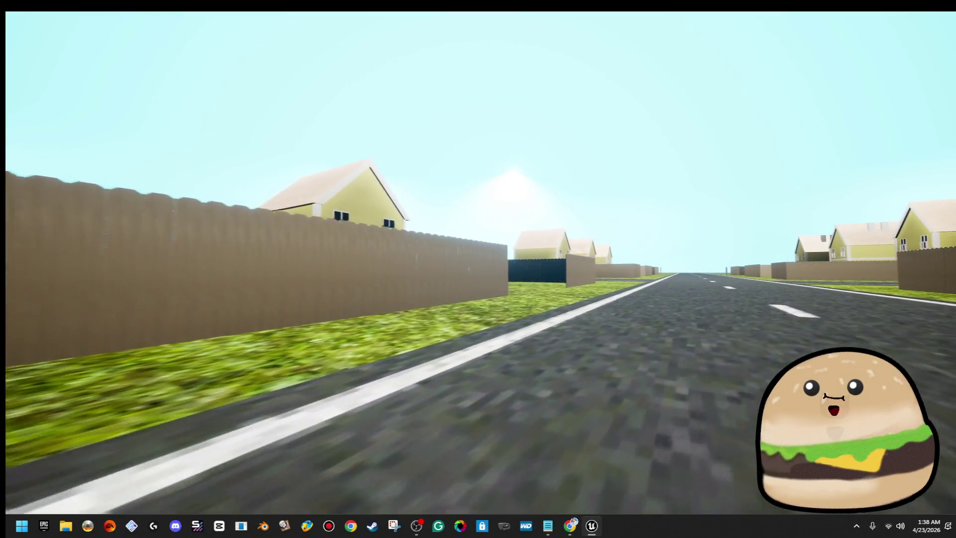
pyautogui.press('a')
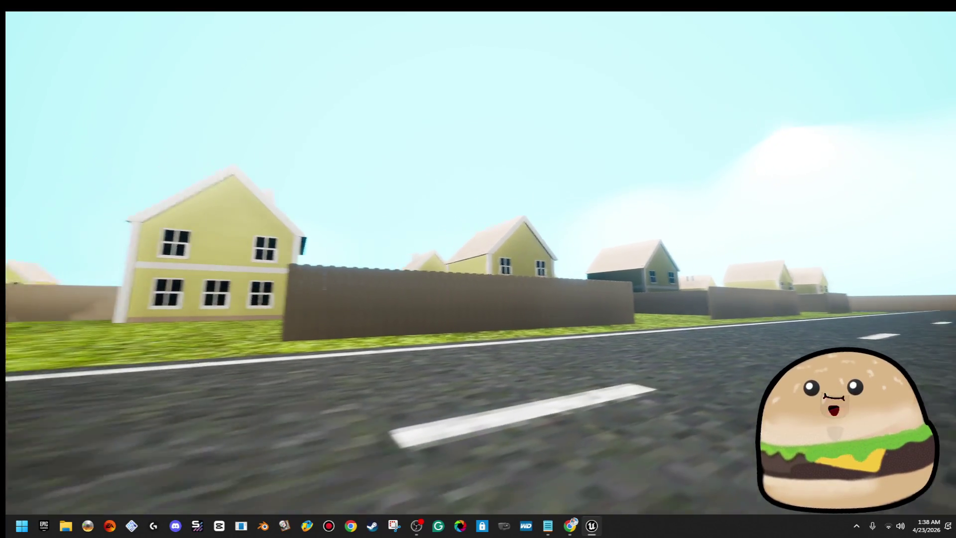
pyautogui.press('d')
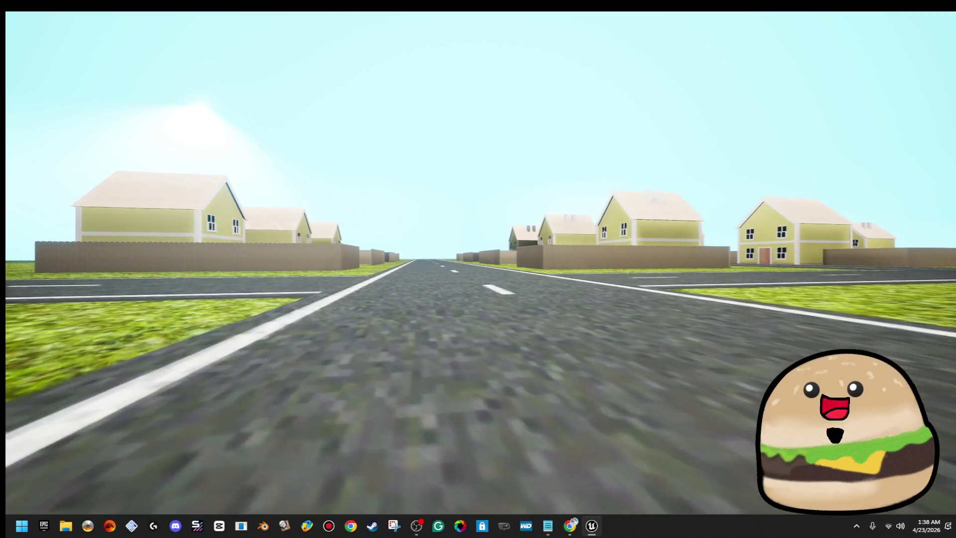
pyautogui.press('a')
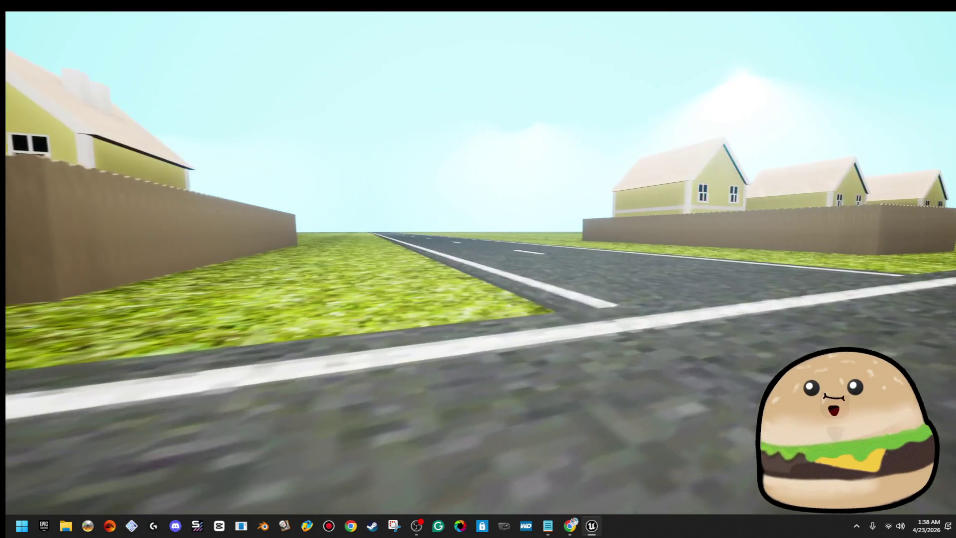
pyautogui.press('d')
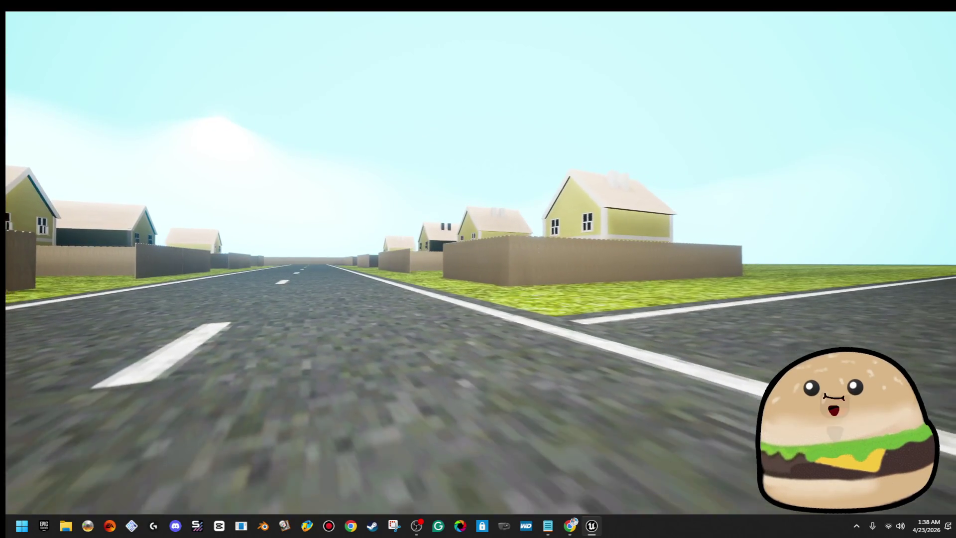
pyautogui.press('d')
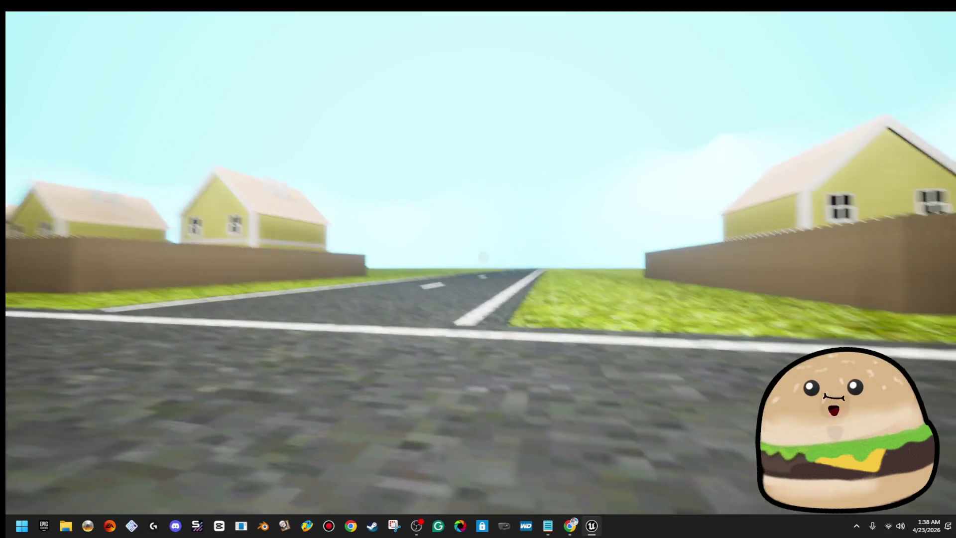
pyautogui.press('Escape')
pyautogui.press('f')
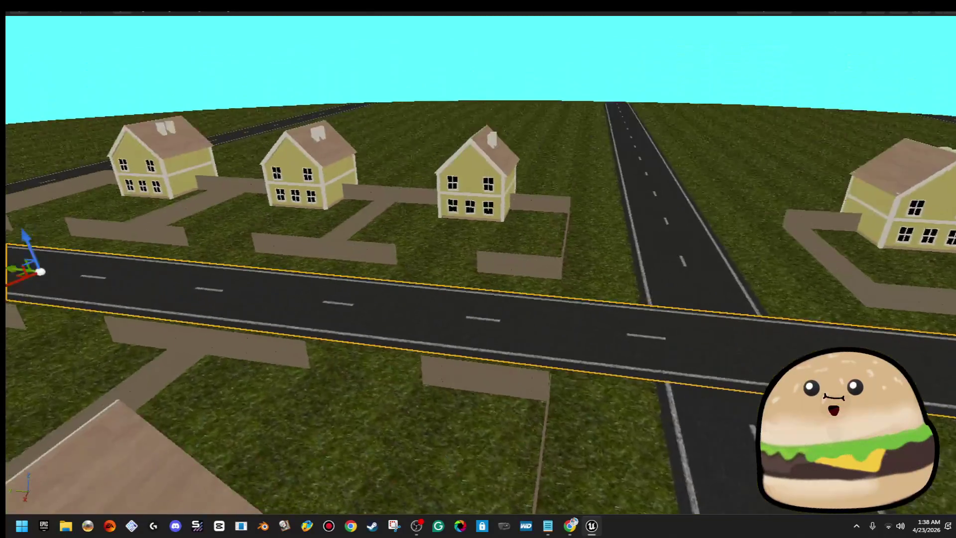
# - Duplicate the fence section leftward along the yellow house's lot edge toward the road
pyautogui.press('w')
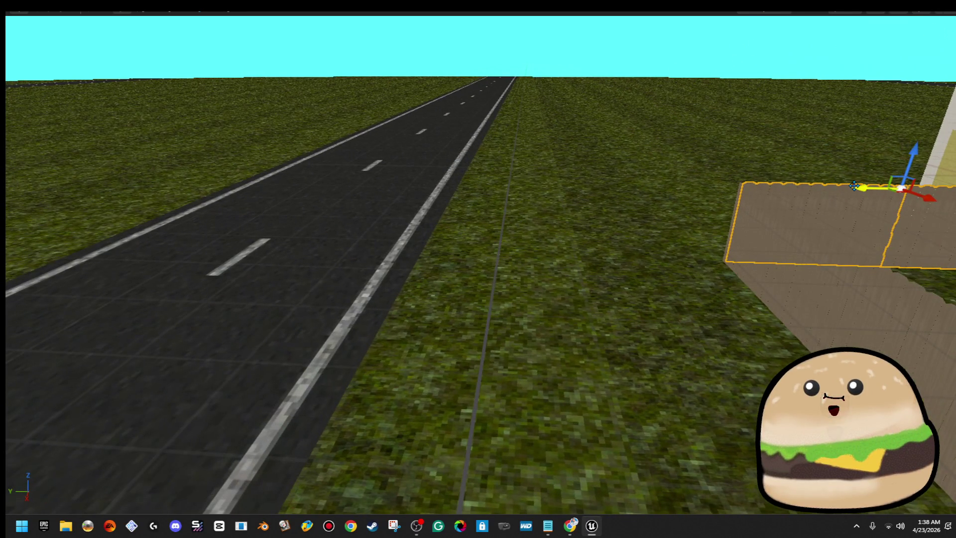
pyautogui.moveTo(846, 196); pyautogui.dragTo(599, 197)
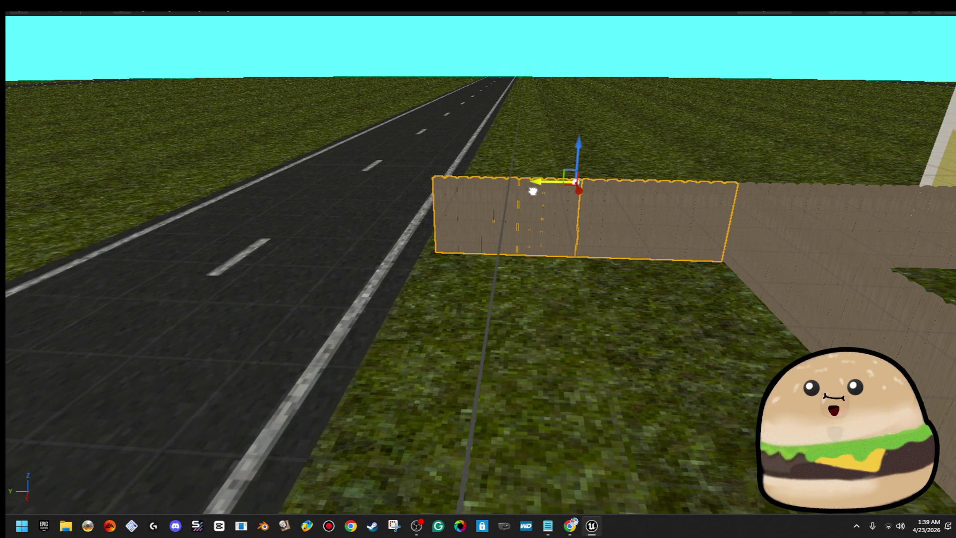
pyautogui.moveTo(533, 195); pyautogui.dragTo(478, 191)
pyautogui.moveTo(782, 150); pyautogui.dragTo(521, 156)
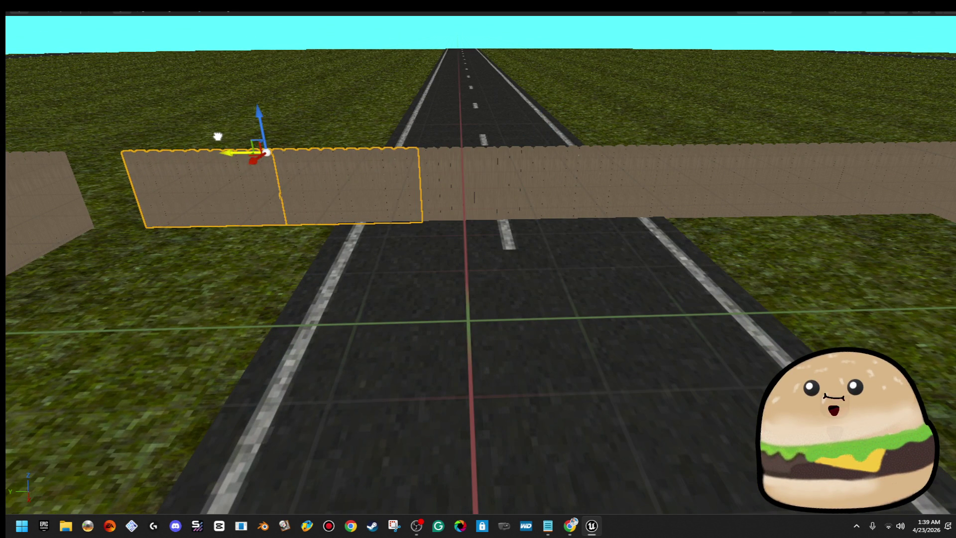
pyautogui.moveTo(217, 136); pyautogui.dragTo(394, 183)
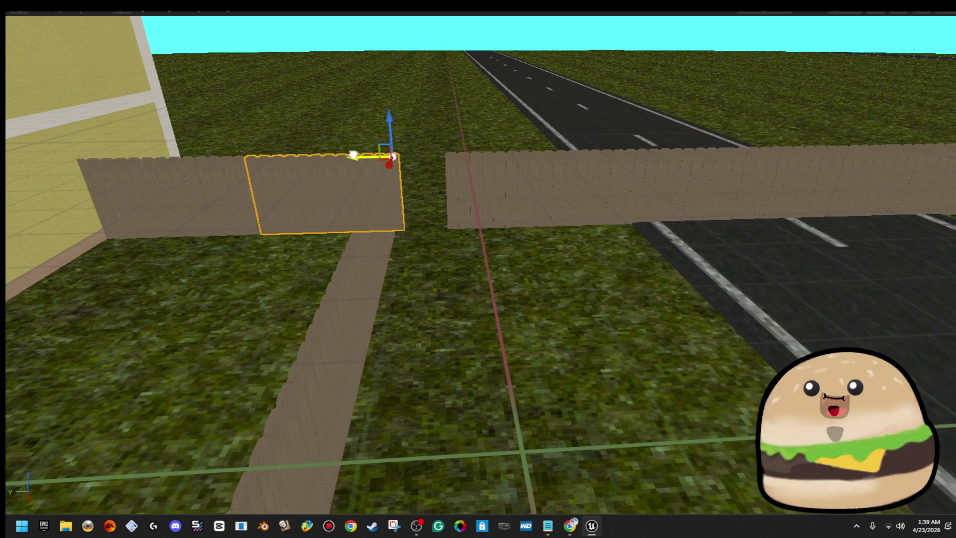
pyautogui.moveTo(365, 188)
pyautogui.mouseDown()
pyautogui.moveTo(518, 234)
pyautogui.moveTo(548, 278)
pyautogui.moveTo(588, 288)
pyautogui.moveTo(438, 283)
pyautogui.moveTo(518, 283)
pyautogui.mouseUp()
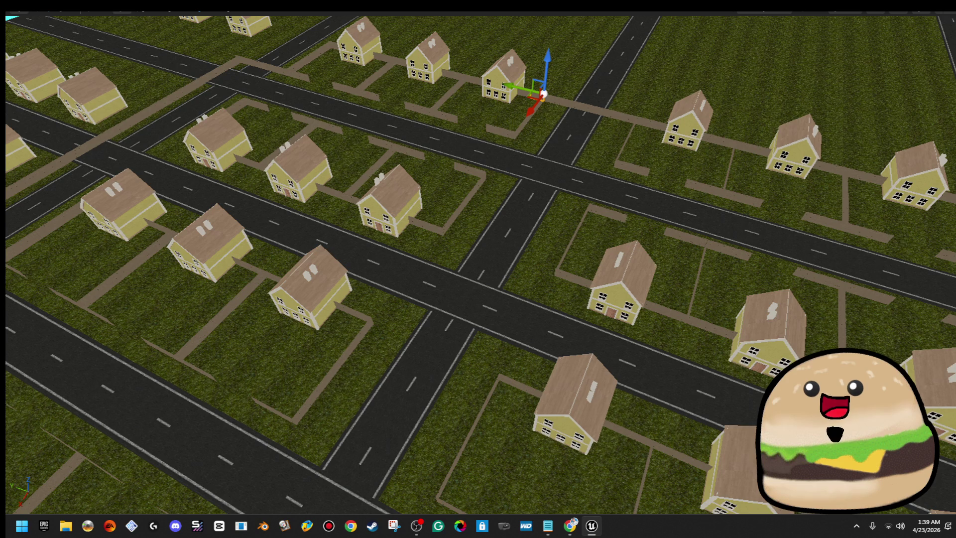
# - Delete the six stray fence pieces sitting on the road
pyautogui.press('w')
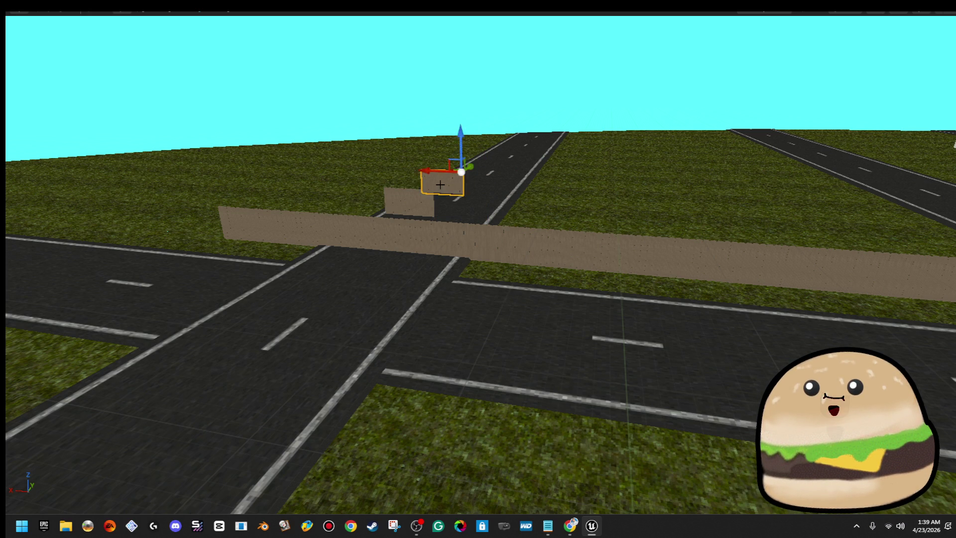
pyautogui.click(302, 230)
pyautogui.click(248, 221)
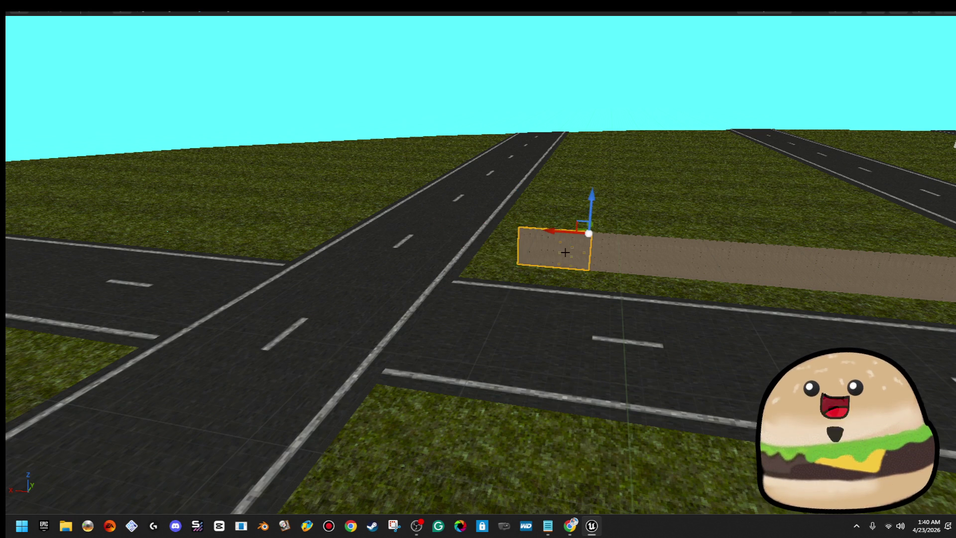
pyautogui.press('s')
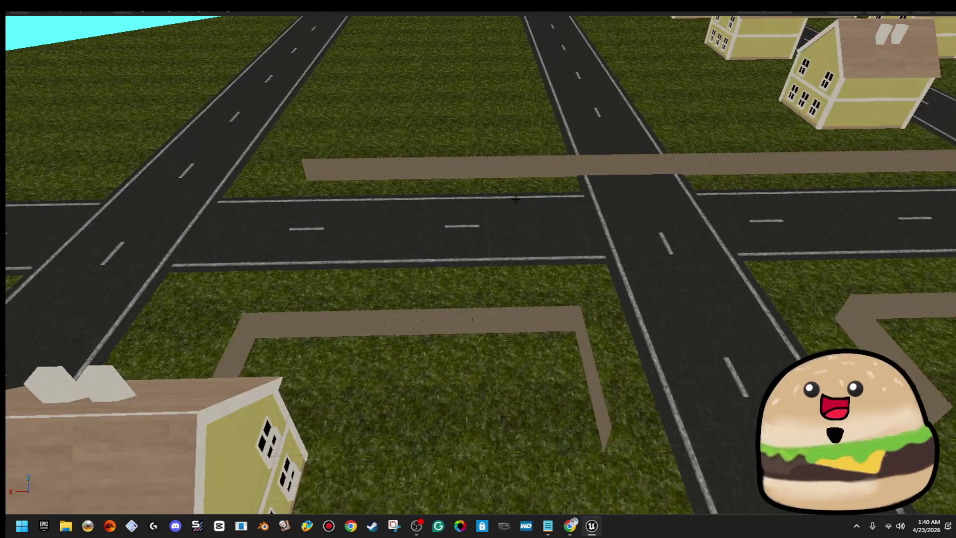
pyautogui.click(410, 164)
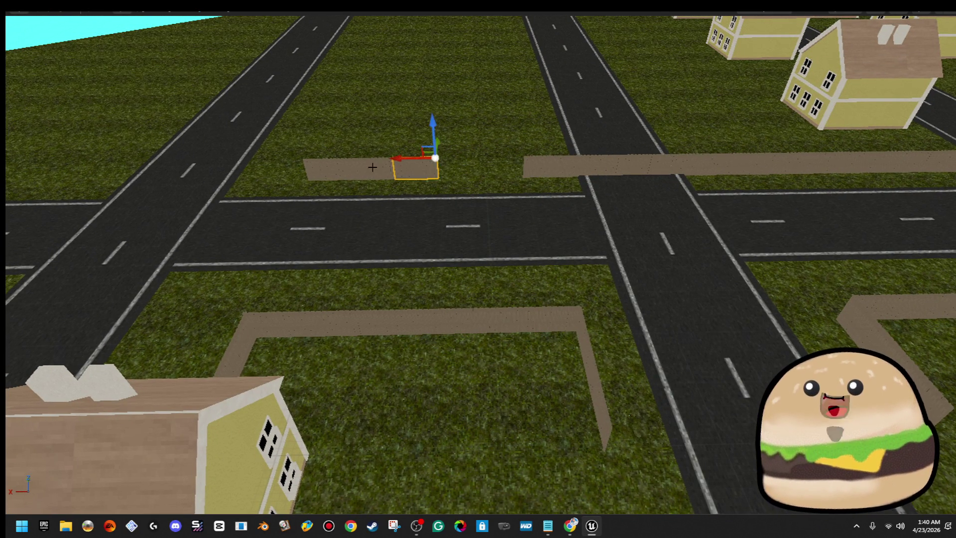
pyautogui.click(364, 167)
pyautogui.click(359, 167)
pyautogui.click(337, 168)
# - Copy the corner fence pair twice rightward along the lot edge, then add one more single panel
pyautogui.moveTo(399, 161); pyautogui.dragTo(398, 161)
pyautogui.click(379, 182)
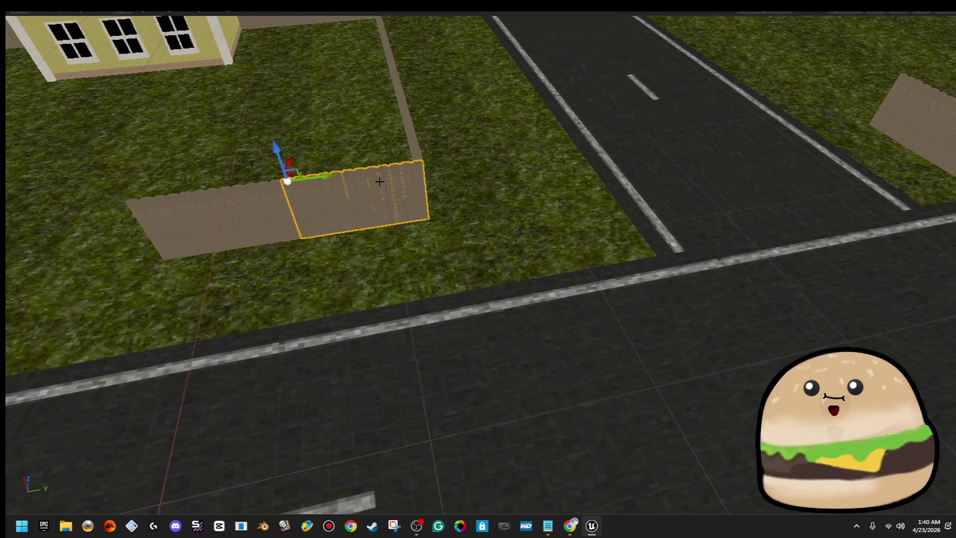
pyautogui.keyDown('ctrl'); pyautogui.click(243, 198); pyautogui.keyUp('ctrl')
pyautogui.keyDown('alt'); pyautogui.moveTo(248, 203); pyautogui.dragTo(491, 218); pyautogui.keyUp('alt')
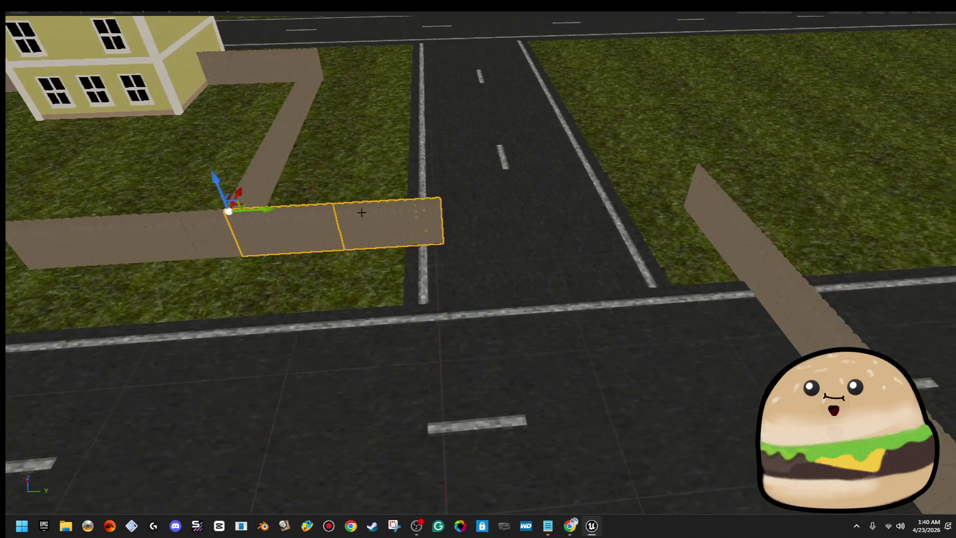
pyautogui.moveTo(289, 213)
pyautogui.keyDown('alt'); pyautogui.mouseDown()
pyautogui.moveTo(502, 199)
pyautogui.moveTo(476, 205)
pyautogui.mouseUp(); pyautogui.keyUp('alt')
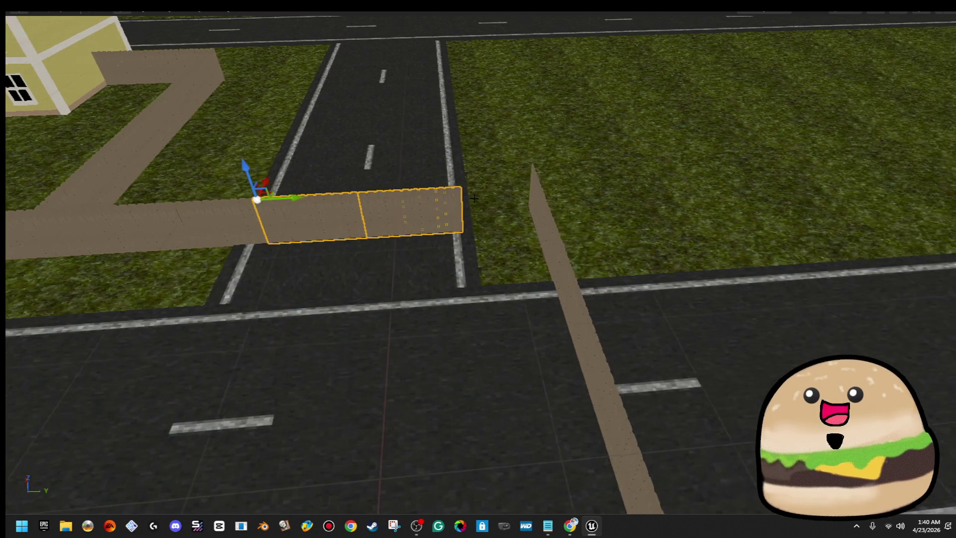
pyautogui.click(393, 210)
pyautogui.moveTo(383, 189)
pyautogui.keyDown('alt'); pyautogui.mouseDown()
pyautogui.moveTo(512, 187)
pyautogui.moveTo(487, 190)
pyautogui.mouseUp(); pyautogui.keyUp('alt')
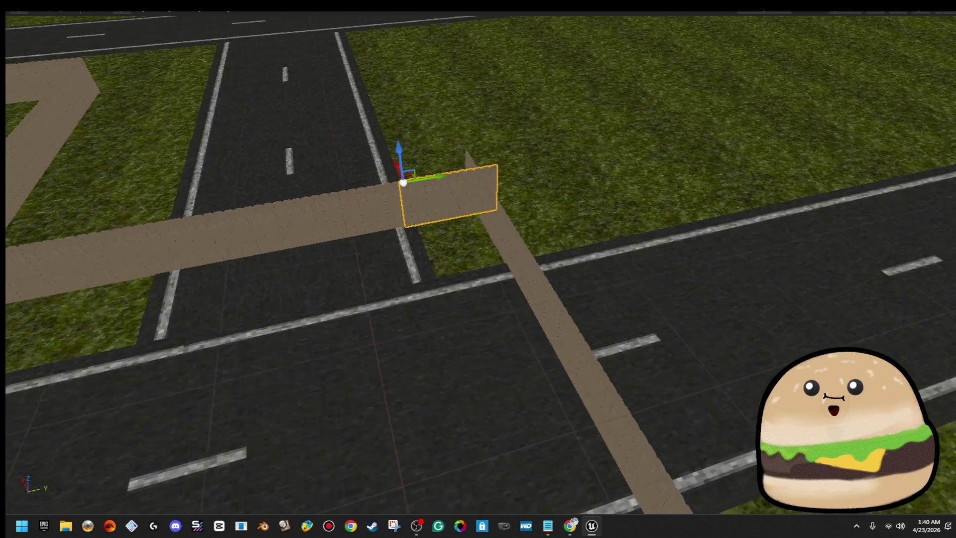
pyautogui.press('s')
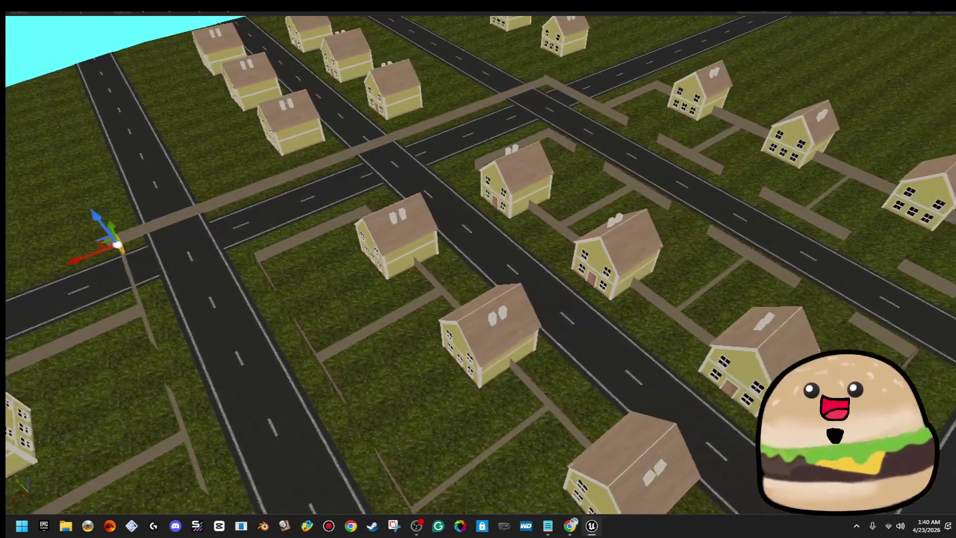
pyautogui.moveTo(585, 255)
pyautogui.mouseDown()
pyautogui.moveTo(493, 255)
pyautogui.moveTo(585, 255)
pyautogui.moveTo(527, 214)
pyautogui.moveTo(548, 219)
pyautogui.moveTo(478, 229)
pyautogui.mouseUp()
# - Slide the roadside wall pieces left against the fence and nudge the right piece to line up
pyautogui.moveTo(562, 227)
pyautogui.mouseDown()
pyautogui.moveTo(562, 209)
pyautogui.moveTo(562, 227)
pyautogui.mouseUp()
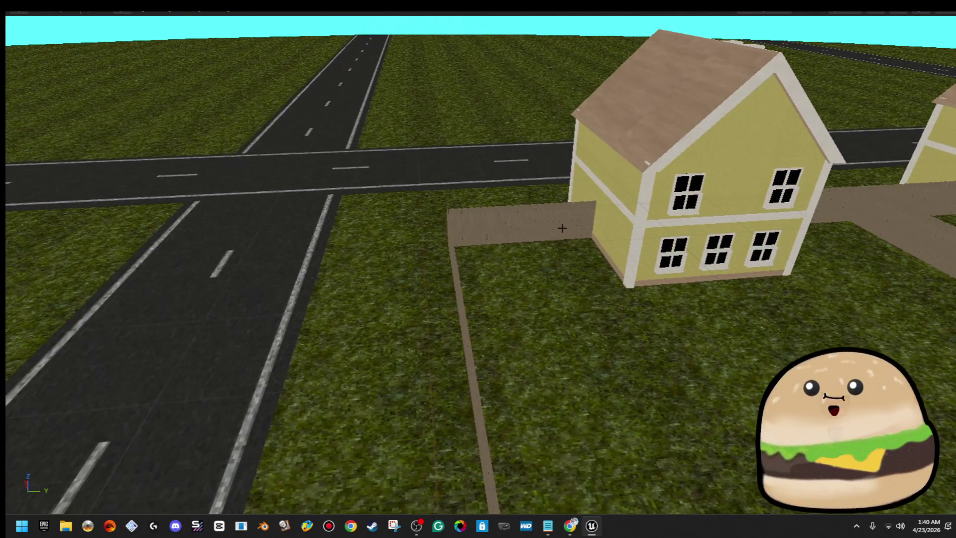
pyautogui.keyDown('ctrl'); pyautogui.click(502, 229); pyautogui.keyUp('ctrl')
pyautogui.moveTo(502, 229)
pyautogui.mouseDown()
pyautogui.moveTo(649, 201)
pyautogui.moveTo(503, 182)
pyautogui.mouseUp()
pyautogui.moveTo(765, 162); pyautogui.dragTo(414, 149)
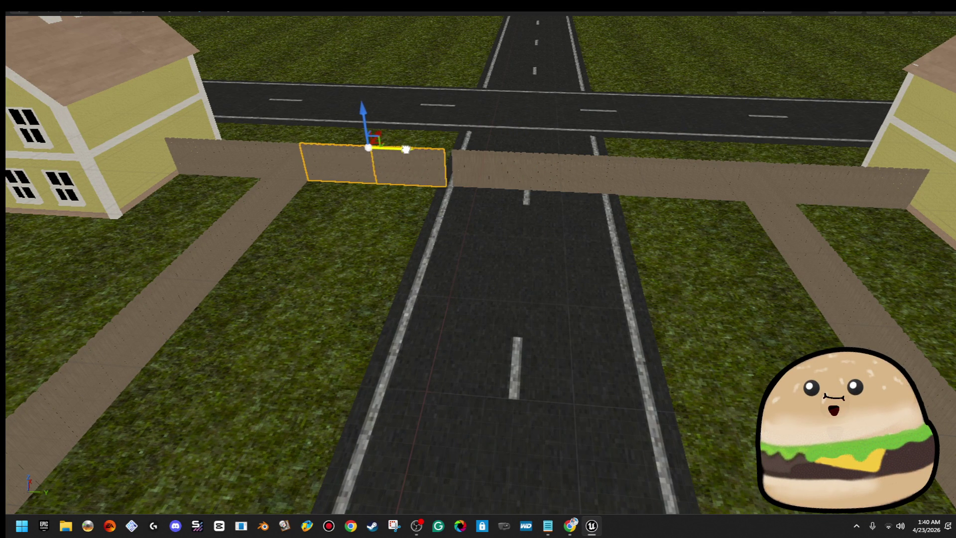
pyautogui.click(491, 177)
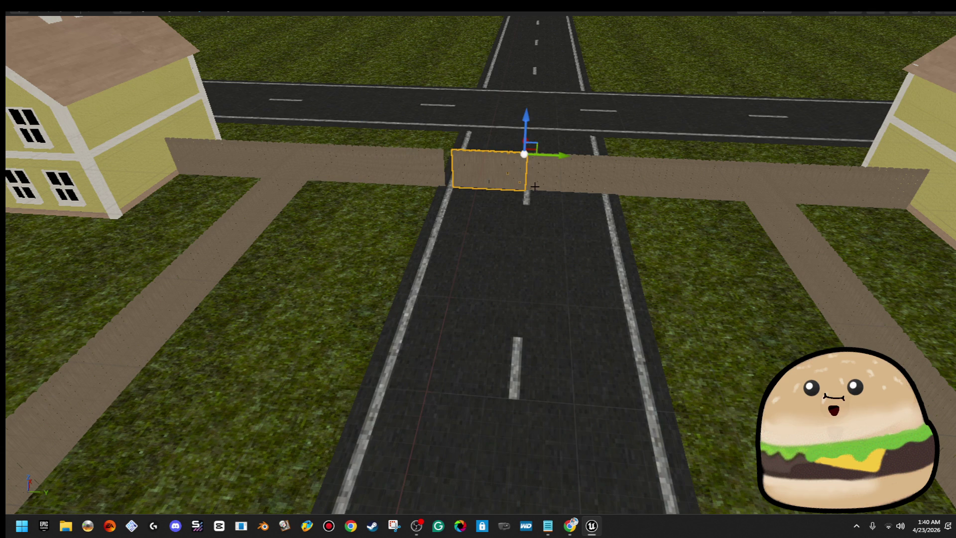
pyautogui.moveTo(642, 159); pyautogui.dragTo(636, 159)
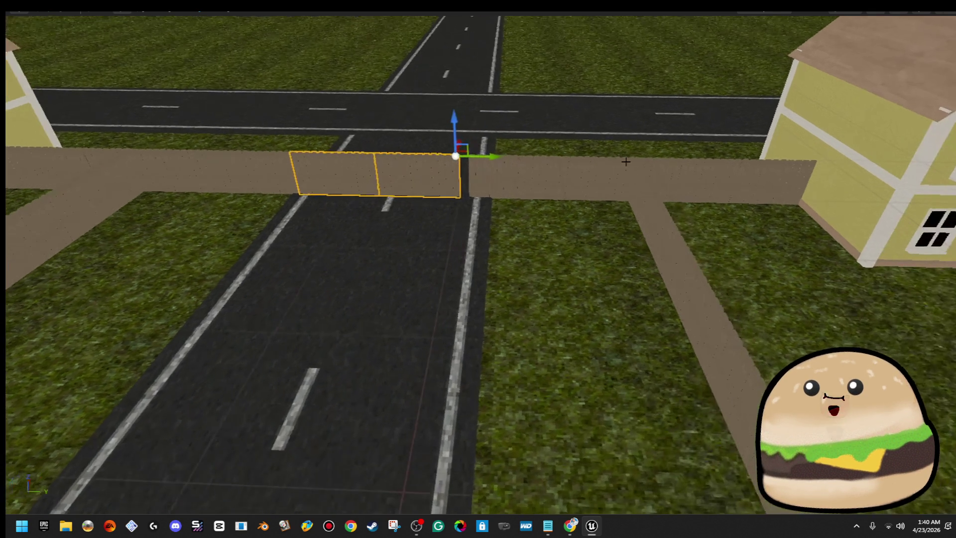
pyautogui.click(563, 173)
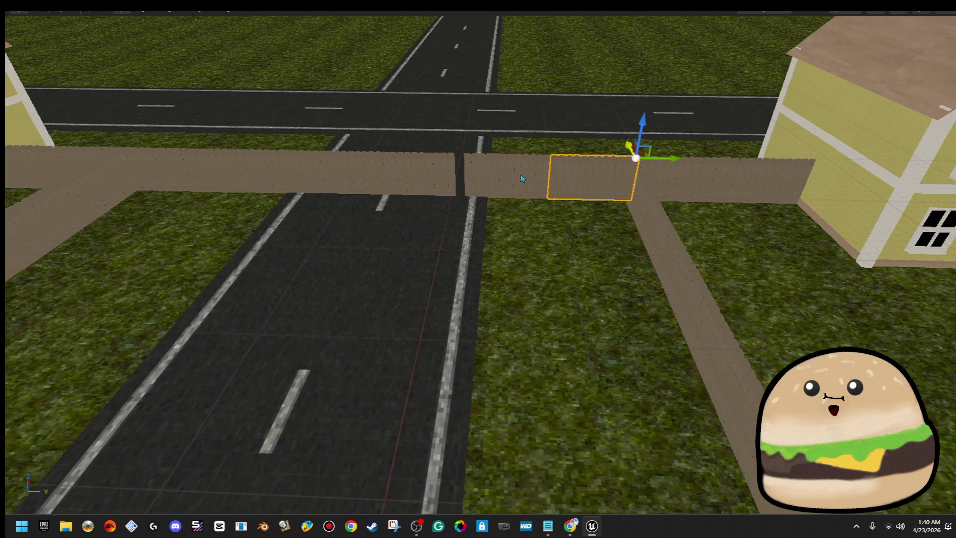
pyautogui.moveTo(580, 156); pyautogui.dragTo(570, 156)
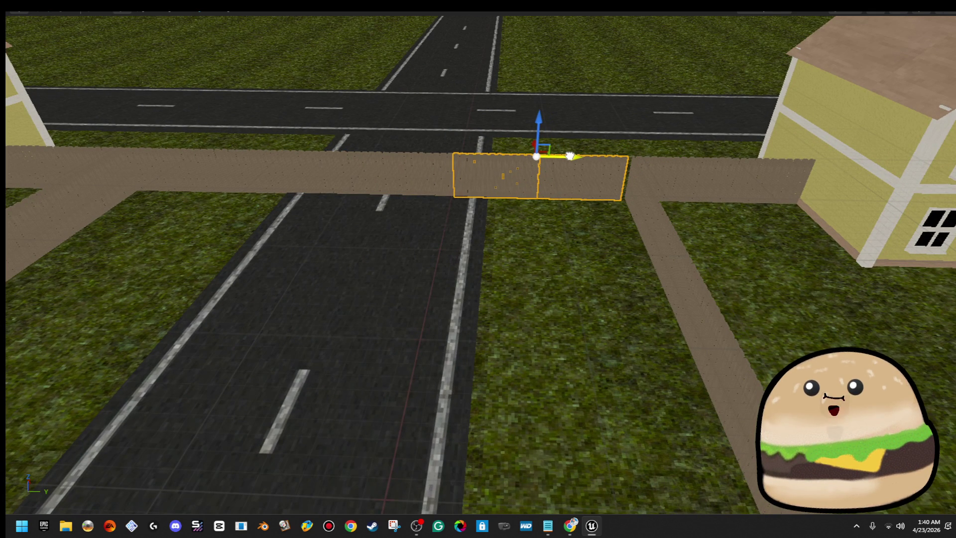
pyautogui.click(587, 171)
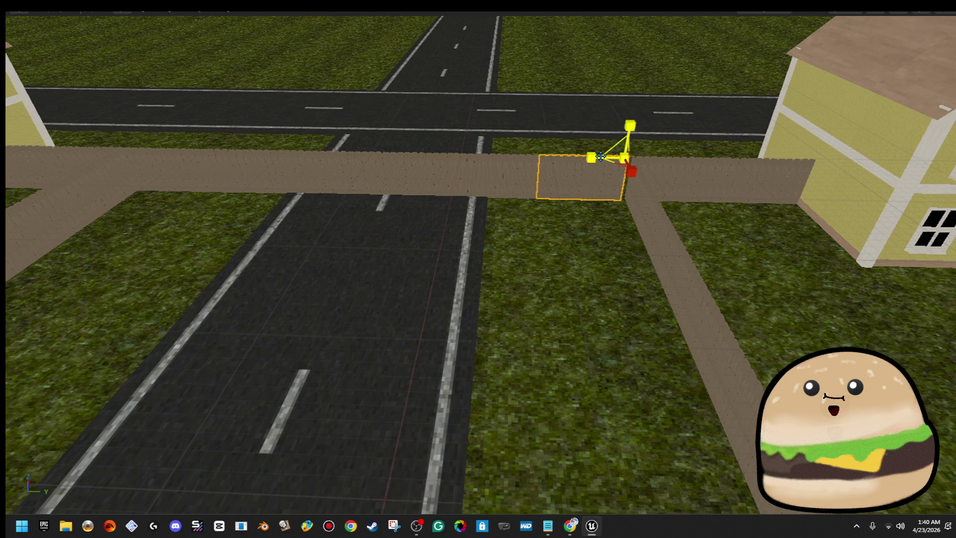
pyautogui.moveTo(643, 154); pyautogui.dragTo(661, 160)
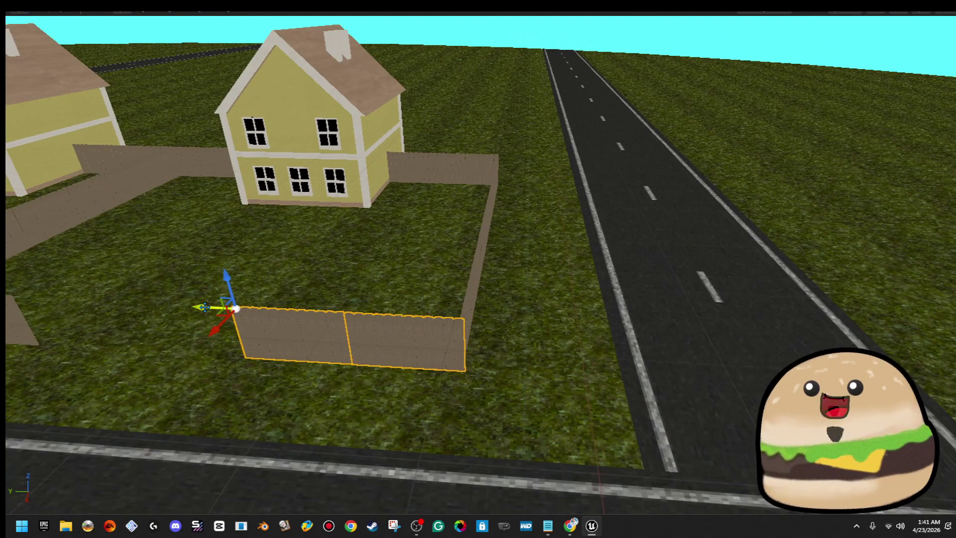
# - Extend the fence segment with copies and rotate the run 90° to follow the road
pyautogui.moveTo(428, 338)
pyautogui.mouseDown()
pyautogui.moveTo(247, 324)
pyautogui.moveTo(561, 324)
pyautogui.moveTo(453, 336)
pyautogui.moveTo(461, 335)
pyautogui.mouseUp()
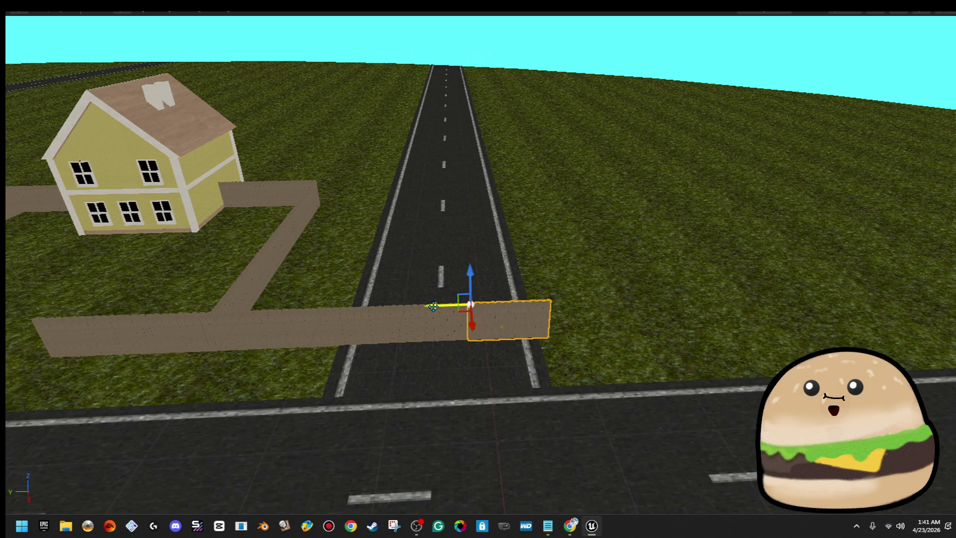
pyautogui.moveTo(434, 307); pyautogui.dragTo(520, 297)
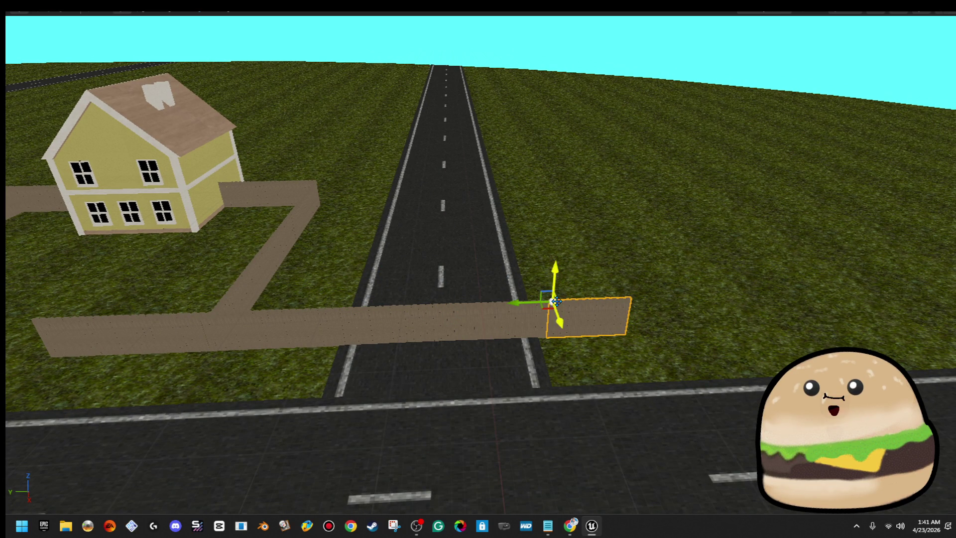
pyautogui.moveTo(434, 326); pyautogui.dragTo(337, 318)
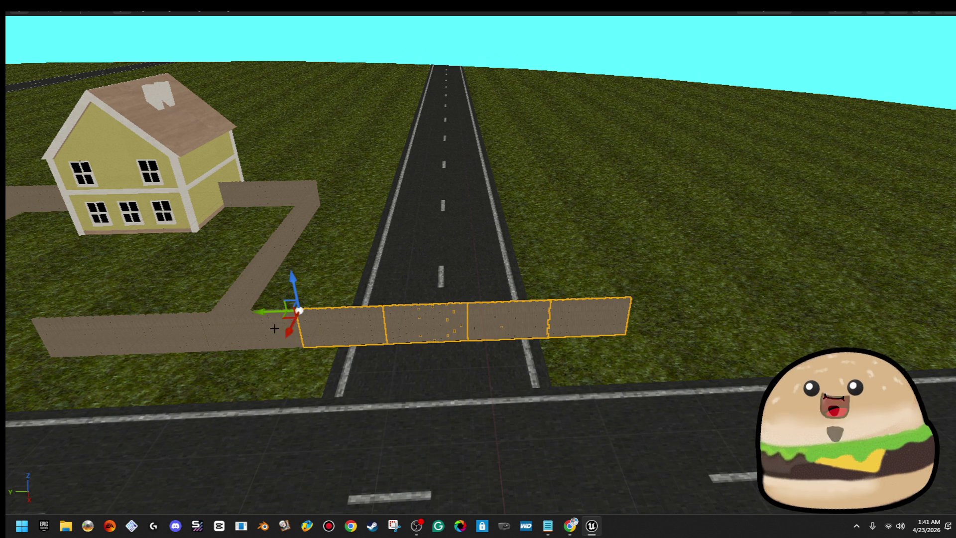
pyautogui.moveTo(269, 327); pyautogui.dragTo(320, 283)
pyautogui.press('e')
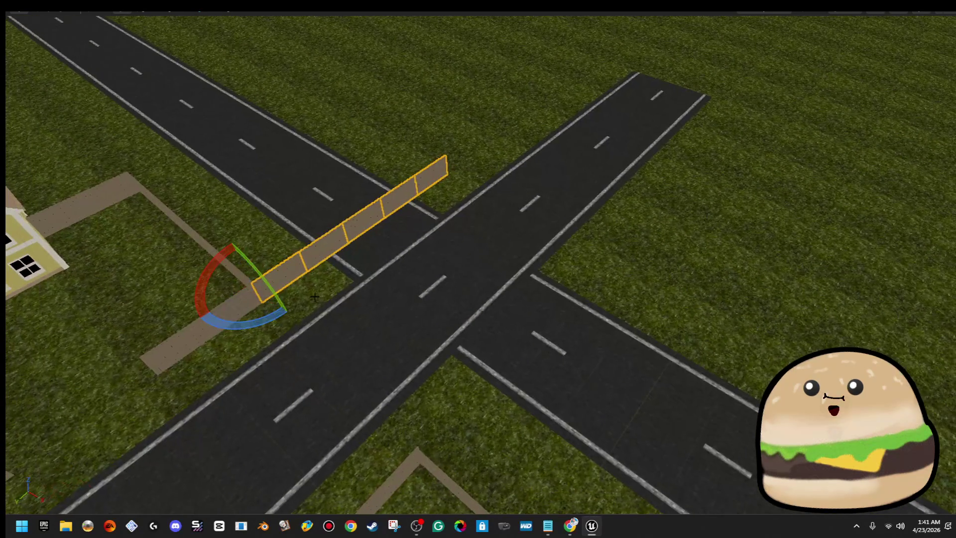
pyautogui.moveTo(255, 317)
pyautogui.mouseDown()
pyautogui.moveTo(239, 328)
pyautogui.moveTo(194, 328)
pyautogui.mouseUp()
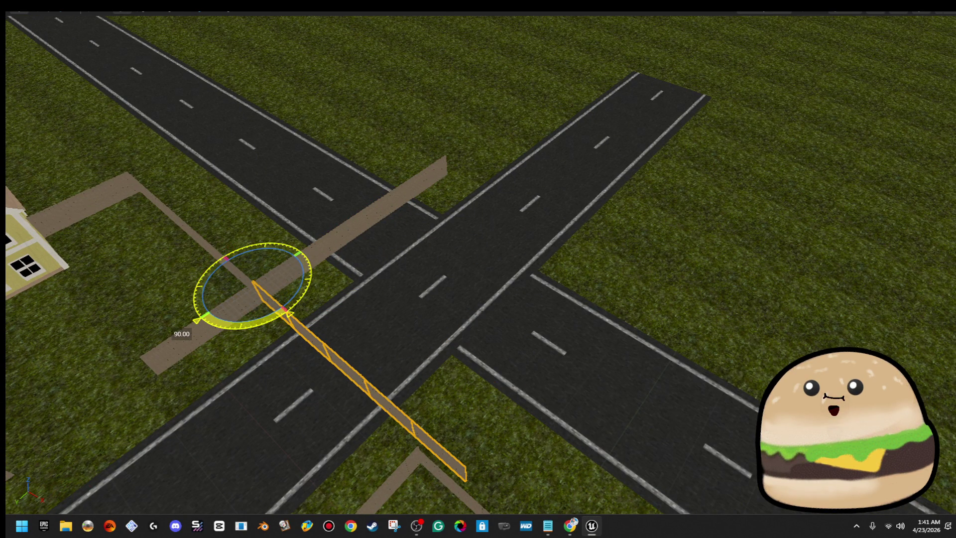
pyautogui.press('w')
# - Slide the rotated fence run right along the road, undoing the last move
pyautogui.moveTo(378, 249); pyautogui.dragTo(378, 199)
pyautogui.moveTo(256, 278)
pyautogui.mouseDown()
pyautogui.moveTo(257, 306)
pyautogui.moveTo(327, 296)
pyautogui.moveTo(337, 283)
pyautogui.moveTo(327, 297)
pyautogui.moveTo(413, 289)
pyautogui.moveTo(438, 299)
pyautogui.moveTo(428, 309)
pyautogui.moveTo(140, 264)
pyautogui.mouseUp()
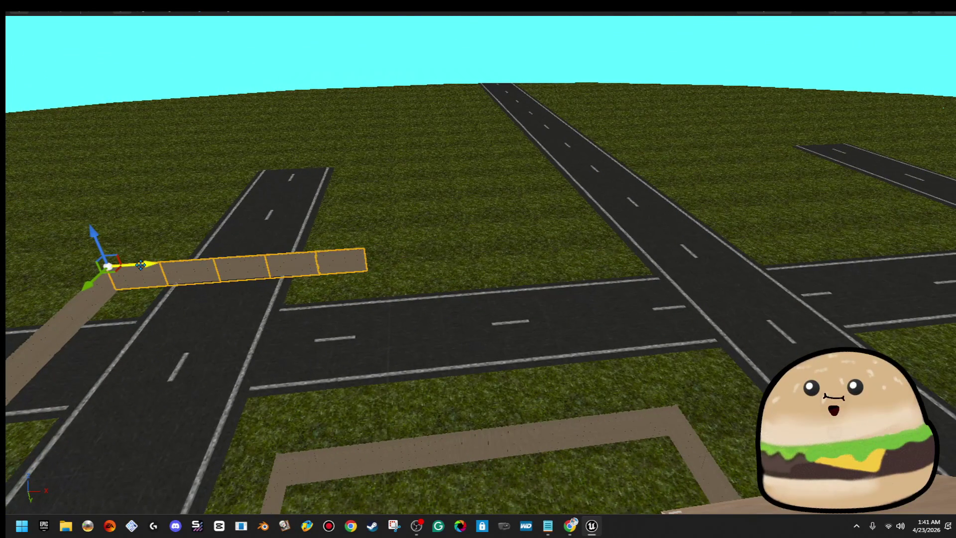
pyautogui.moveTo(399, 277)
pyautogui.mouseDown()
pyautogui.moveTo(400, 244)
pyautogui.moveTo(190, 284)
pyautogui.mouseUp()
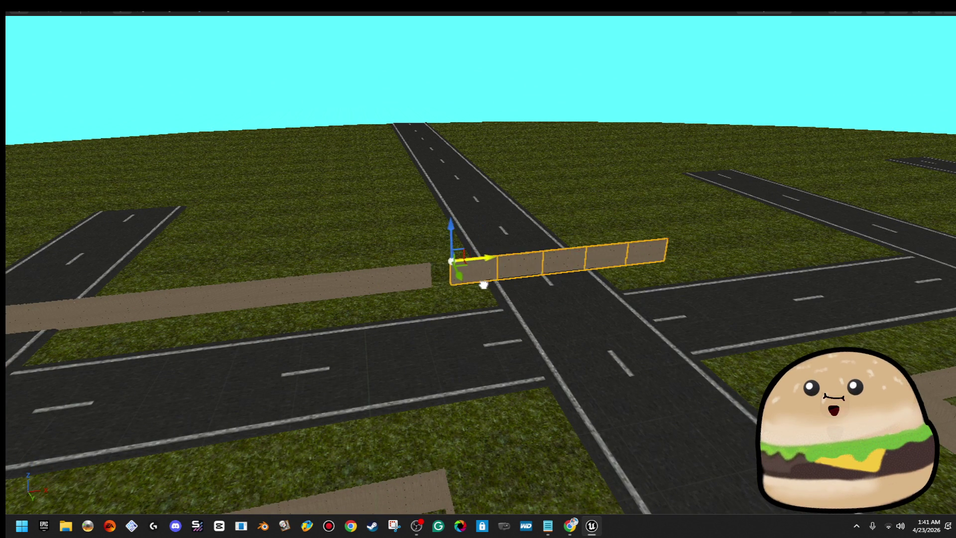
pyautogui.moveTo(465, 288)
pyautogui.mouseDown()
pyautogui.moveTo(458, 329)
pyautogui.moveTo(423, 327)
pyautogui.moveTo(463, 319)
pyautogui.moveTo(461, 299)
pyautogui.moveTo(110, 304)
pyautogui.mouseUp()
pyautogui.moveTo(86, 264); pyautogui.dragTo(278, 259)
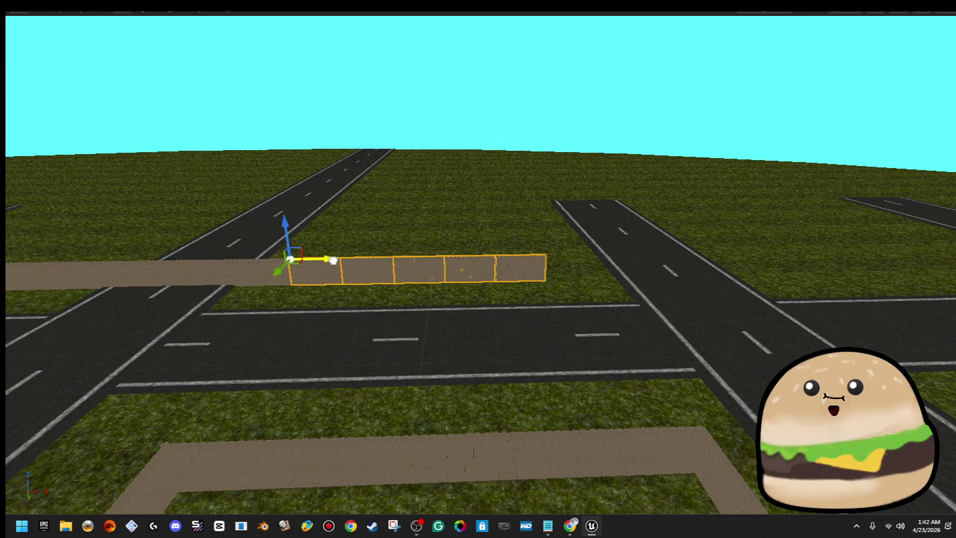
pyautogui.press('d')
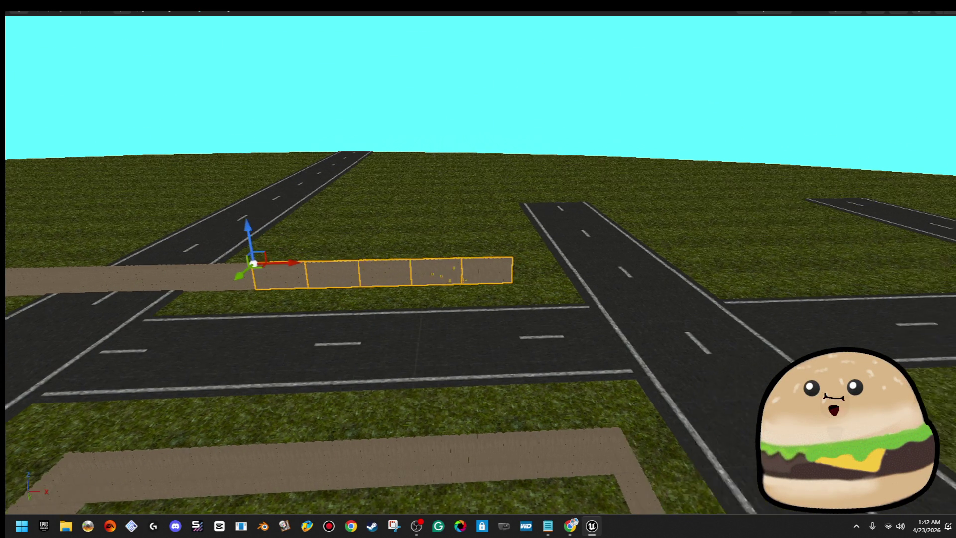
pyautogui.moveTo(450, 263); pyautogui.dragTo(468, 262)
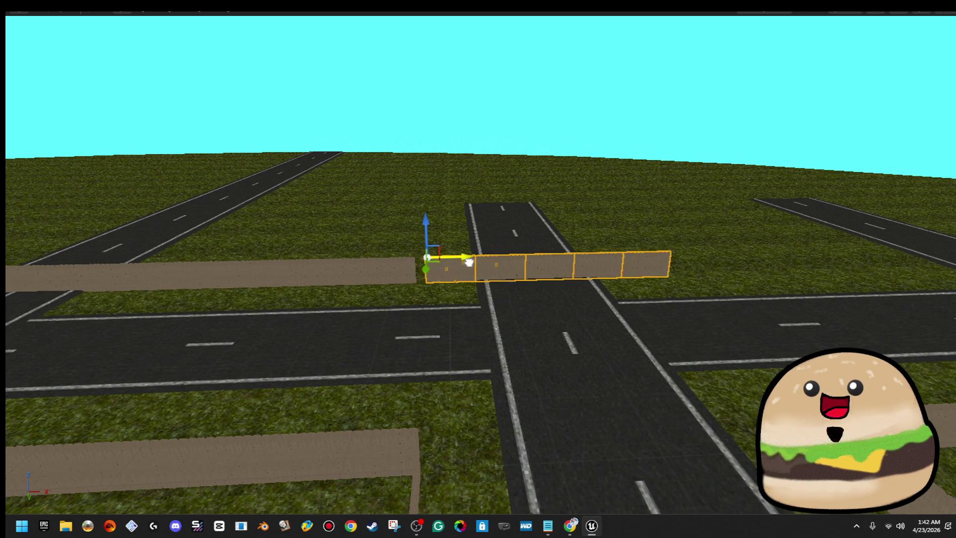
pyautogui.press('d')
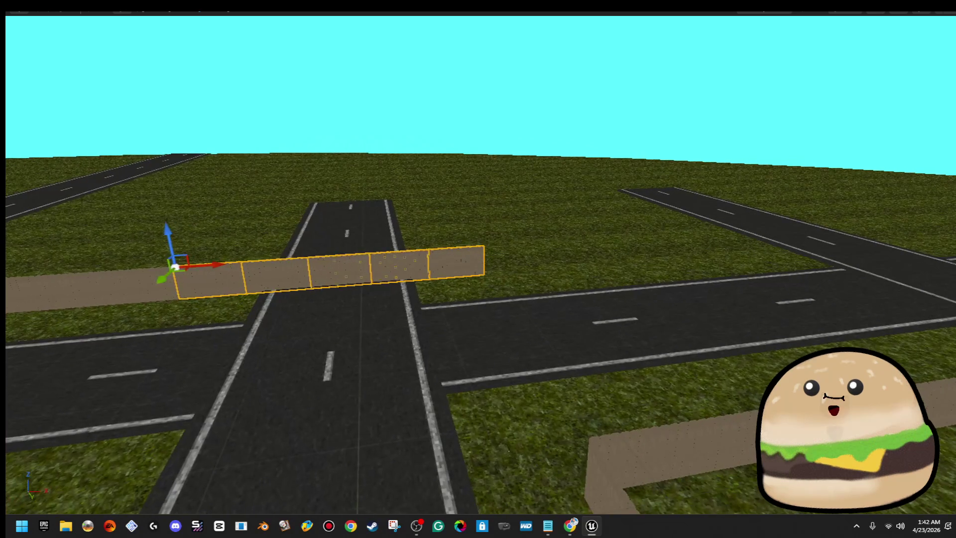
pyautogui.hotkey('ctrl', 'z')
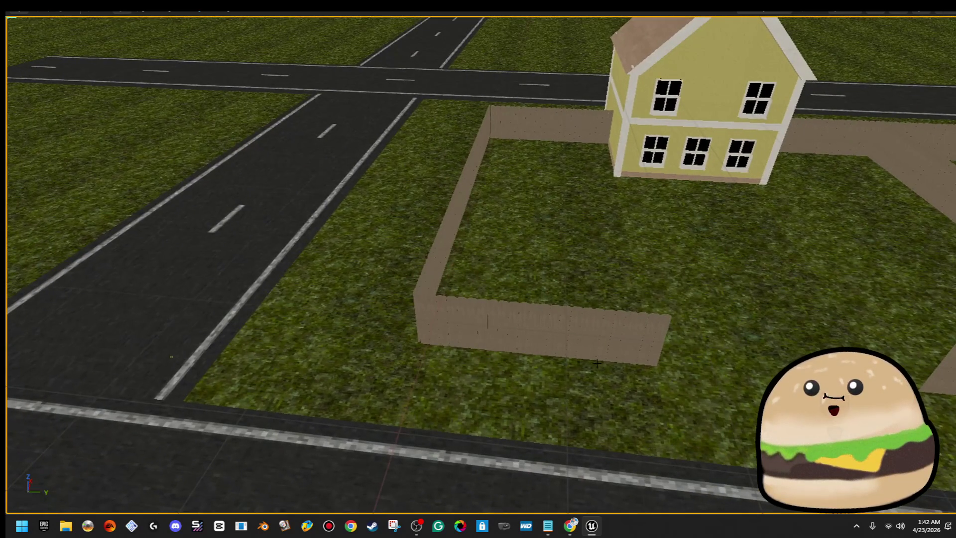
# - Line up the lot's front fence with the long roadside fence and zoom out over the town
pyautogui.moveTo(477, 326); pyautogui.dragTo(668, 297)
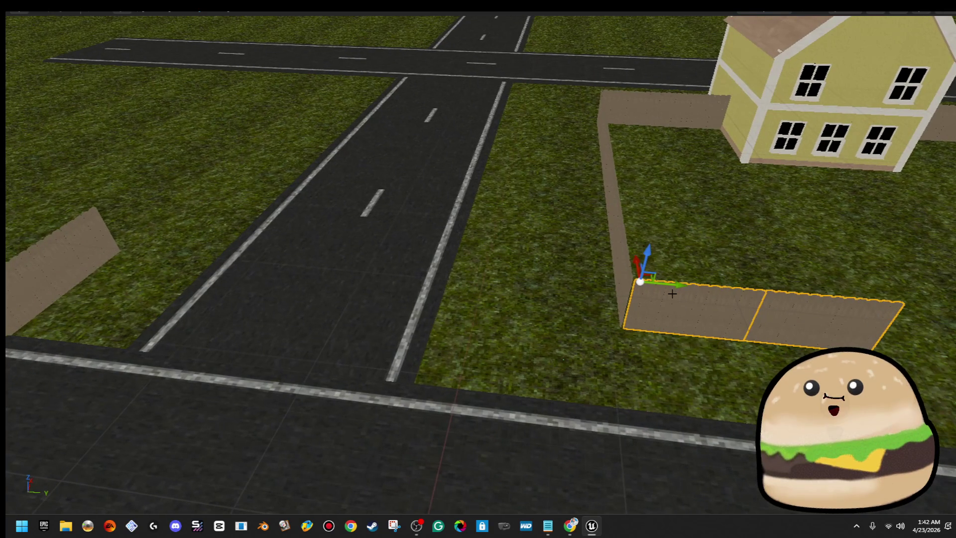
pyautogui.moveTo(436, 262)
pyautogui.mouseDown()
pyautogui.moveTo(421, 257)
pyautogui.moveTo(556, 253)
pyautogui.mouseUp()
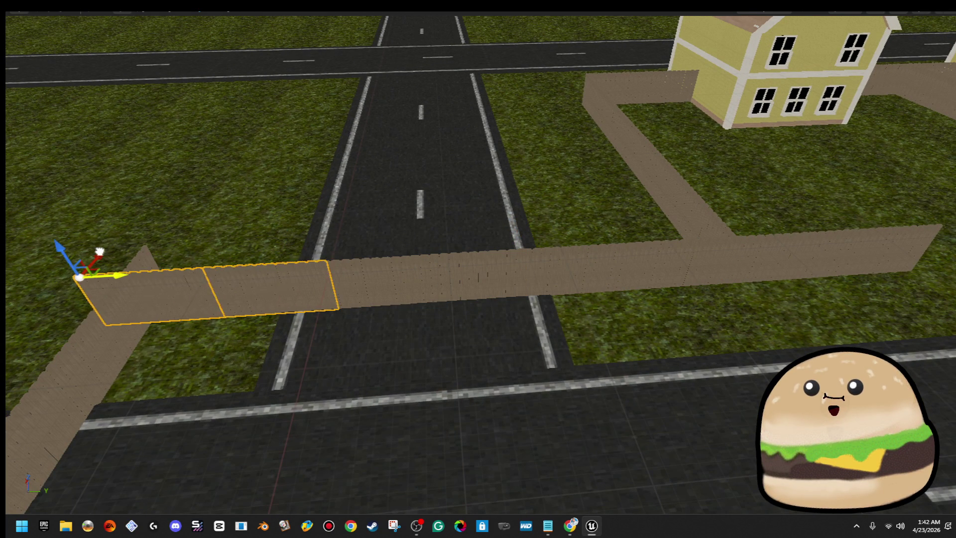
pyautogui.scroll(-10, 478, 269)
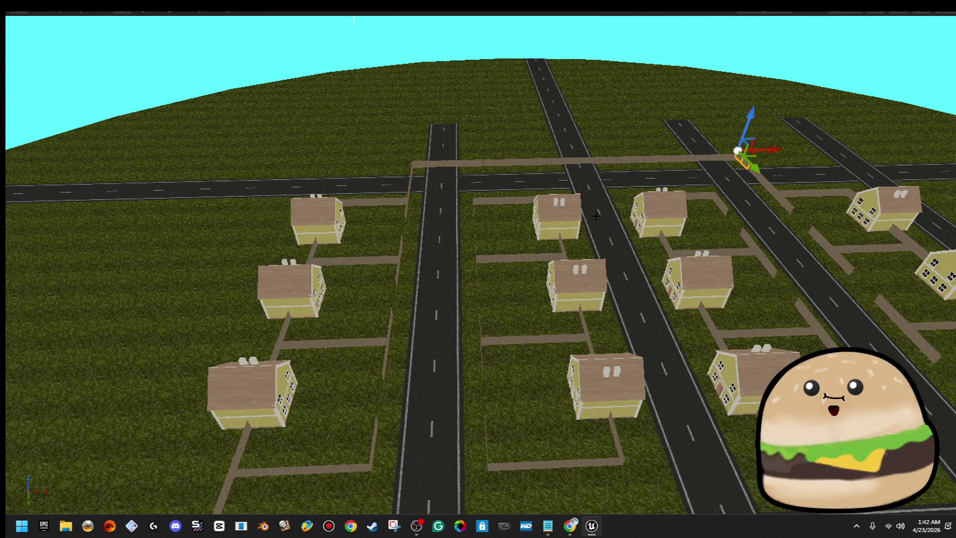
# - Copy the six selected houses into new rows on two empty blocks
pyautogui.keyDown('ctrl'); pyautogui.click(592, 403); pyautogui.keyUp('ctrl')
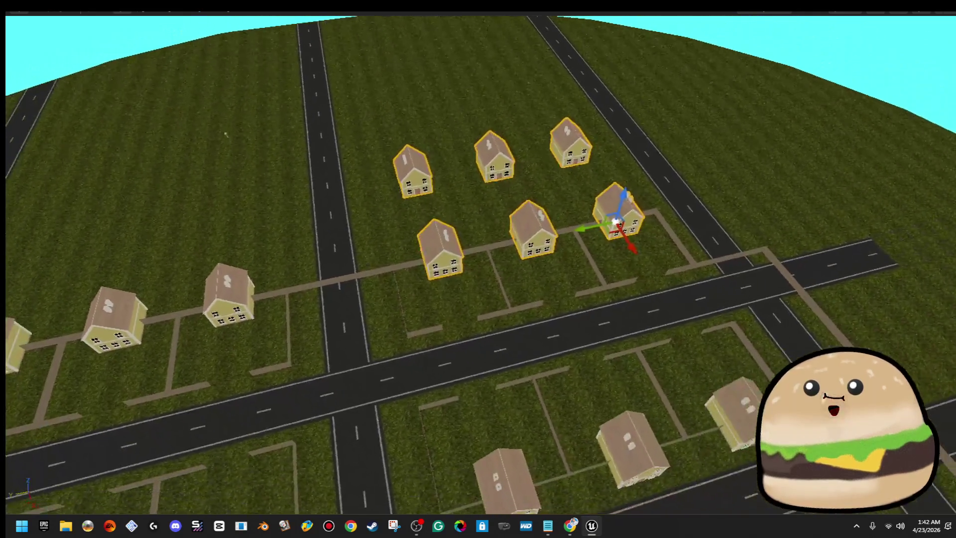
pyautogui.moveTo(555, 239)
pyautogui.mouseDown()
pyautogui.moveTo(653, 222)
pyautogui.moveTo(886, 214)
pyautogui.mouseUp()
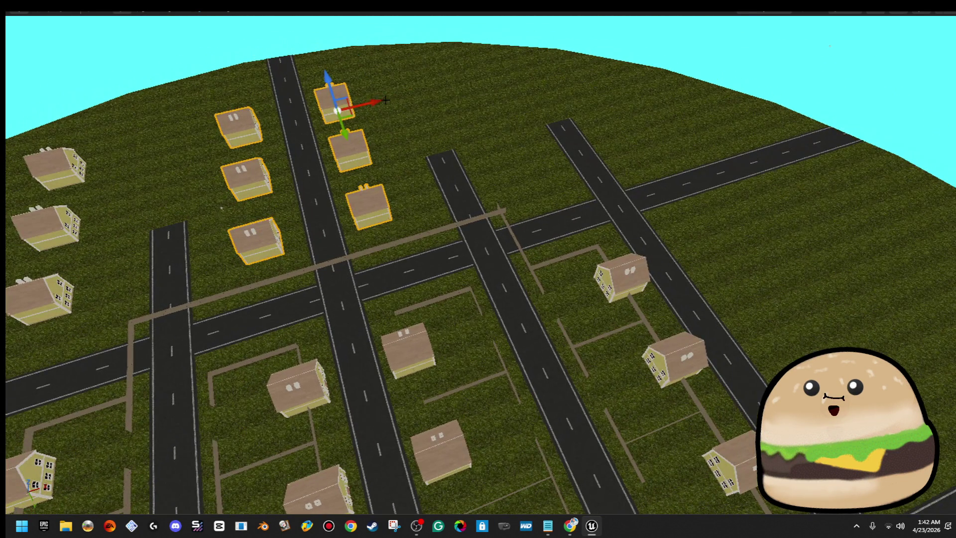
pyautogui.moveTo(386, 100); pyautogui.dragTo(623, 88)
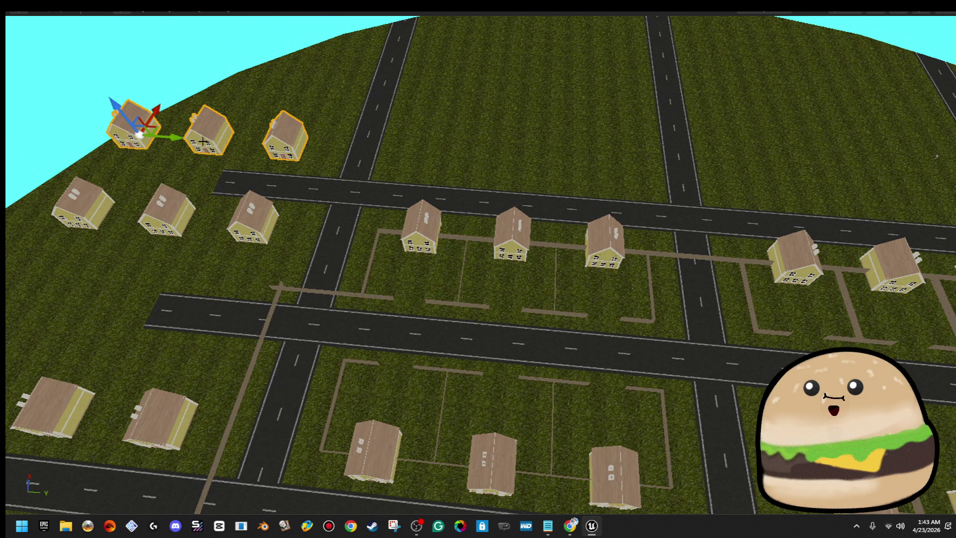
# - Copy three houses onto a new row of lots further along the street and nudge them into place
pyautogui.moveTo(179, 139)
pyautogui.mouseDown()
pyautogui.moveTo(544, 151)
pyautogui.moveTo(465, 155)
pyautogui.moveTo(482, 157)
pyautogui.mouseUp()
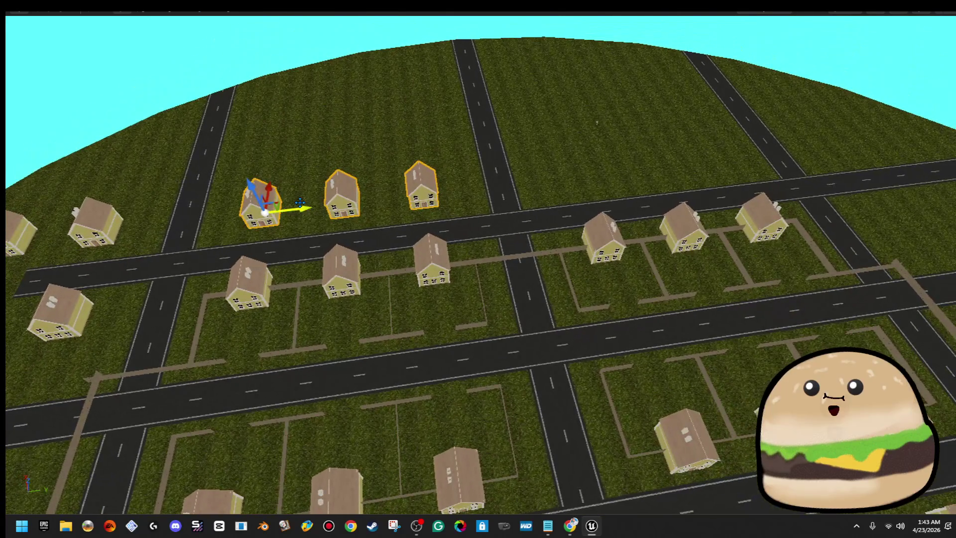
pyautogui.moveTo(299, 209)
pyautogui.mouseDown()
pyautogui.moveTo(473, 211)
pyautogui.moveTo(616, 191)
pyautogui.mouseUp()
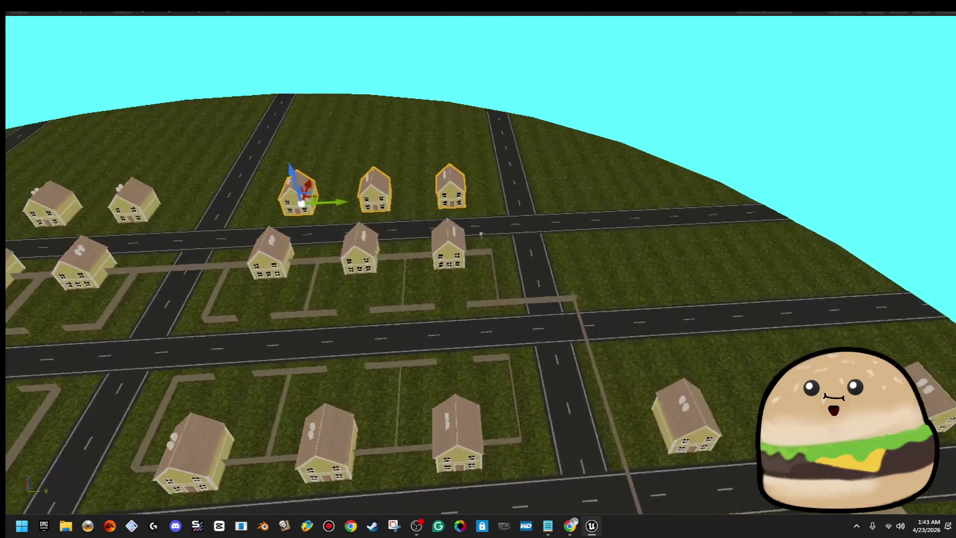
pyautogui.moveTo(319, 199); pyautogui.dragTo(312, 199)
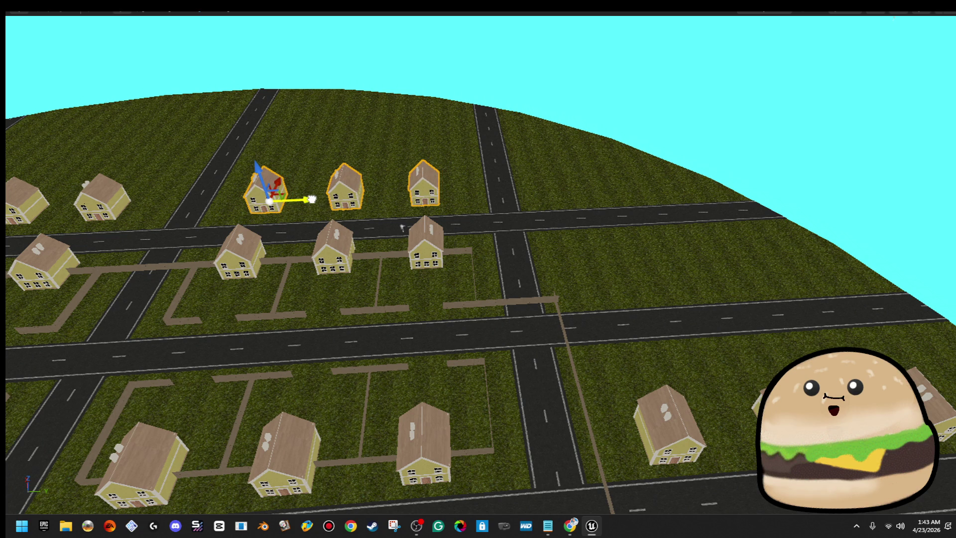
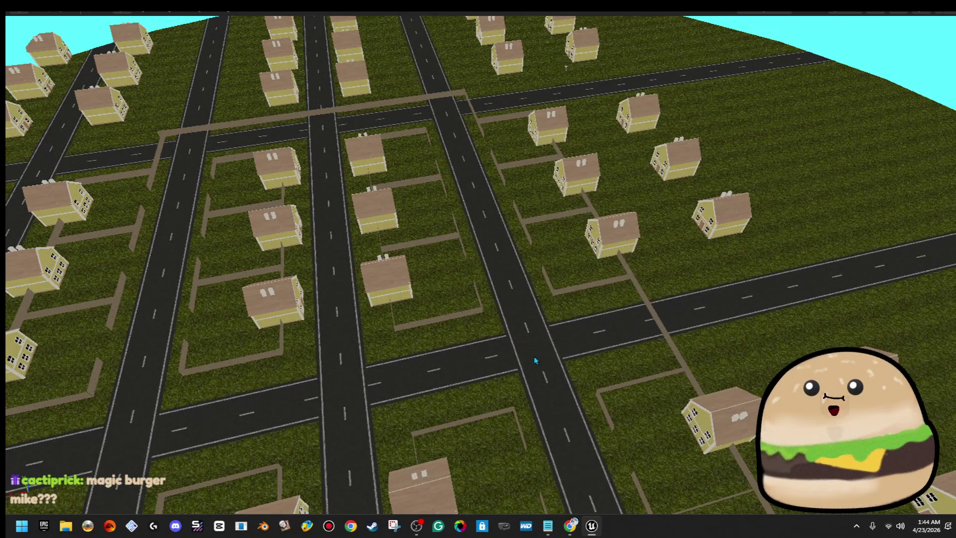
# - Play the level from the road piece, then stop the play session
pyautogui.rightClick(535, 360)
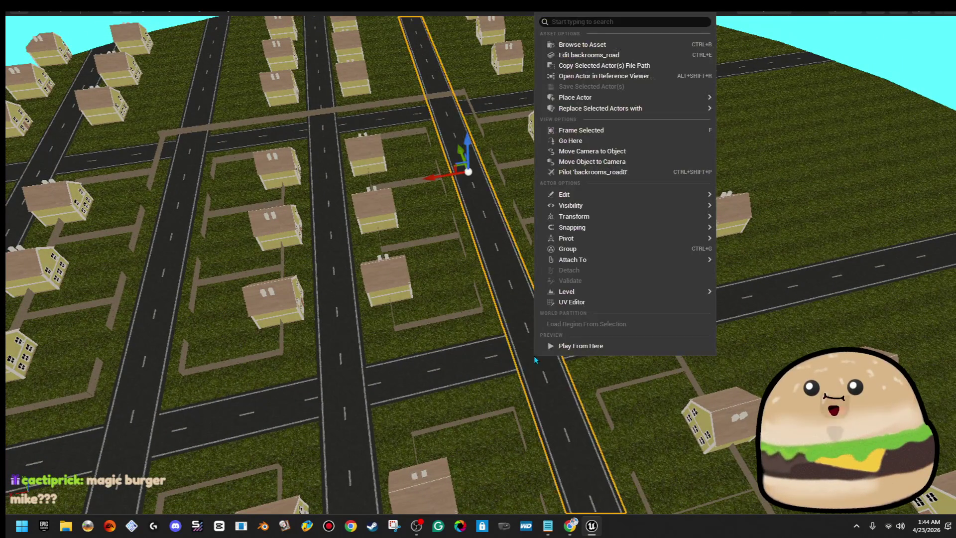
pyautogui.click(597, 349)
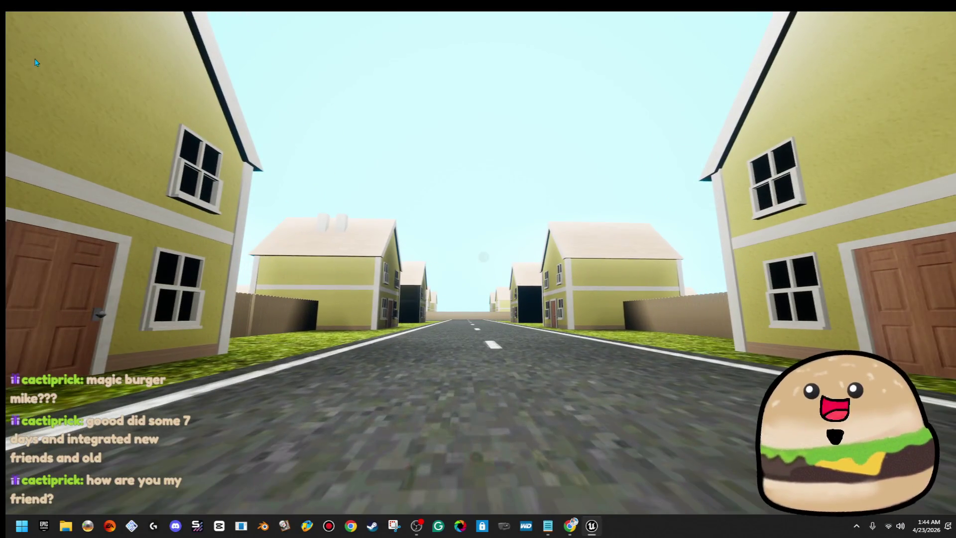
pyautogui.press('Escape')
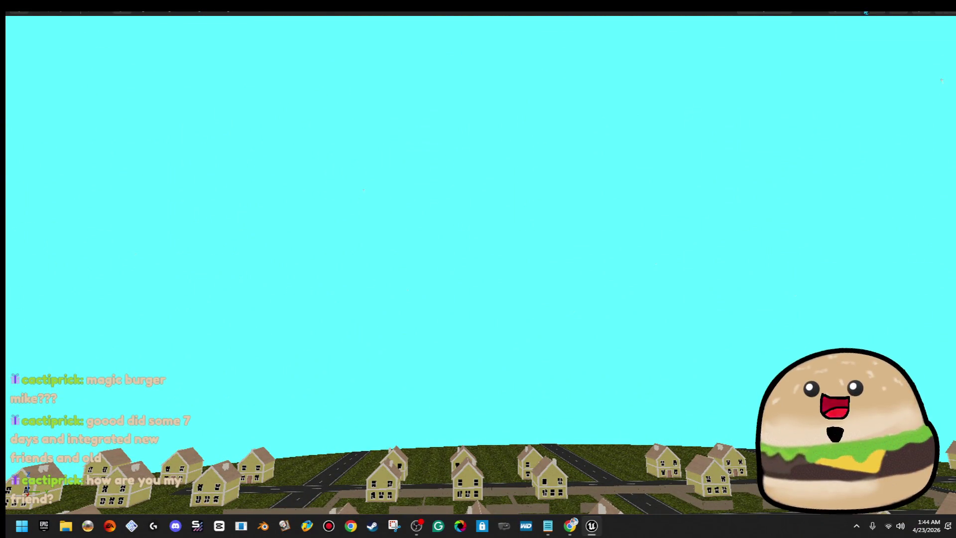
# - Switch the viewport view mode from Unlit to Lit
pyautogui.click(866, 12)
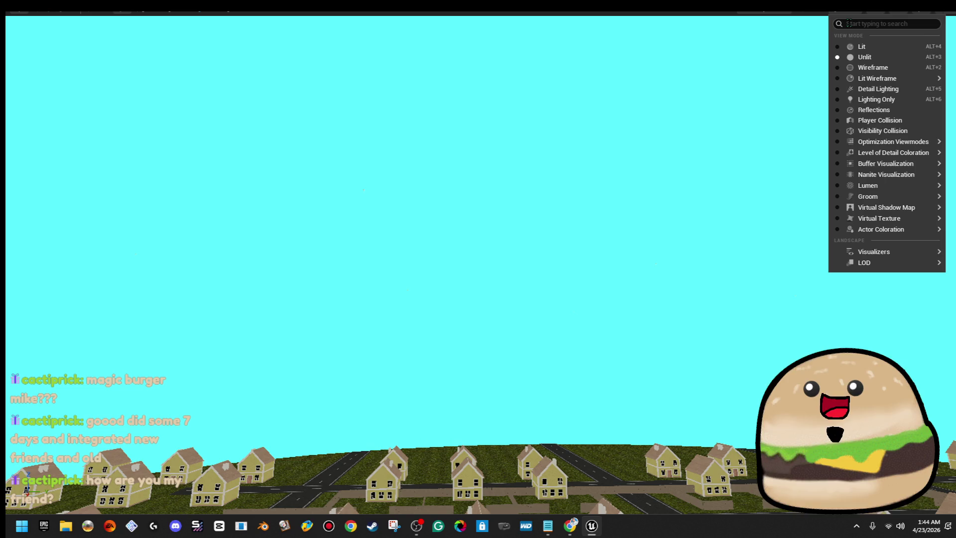
pyautogui.click(861, 47)
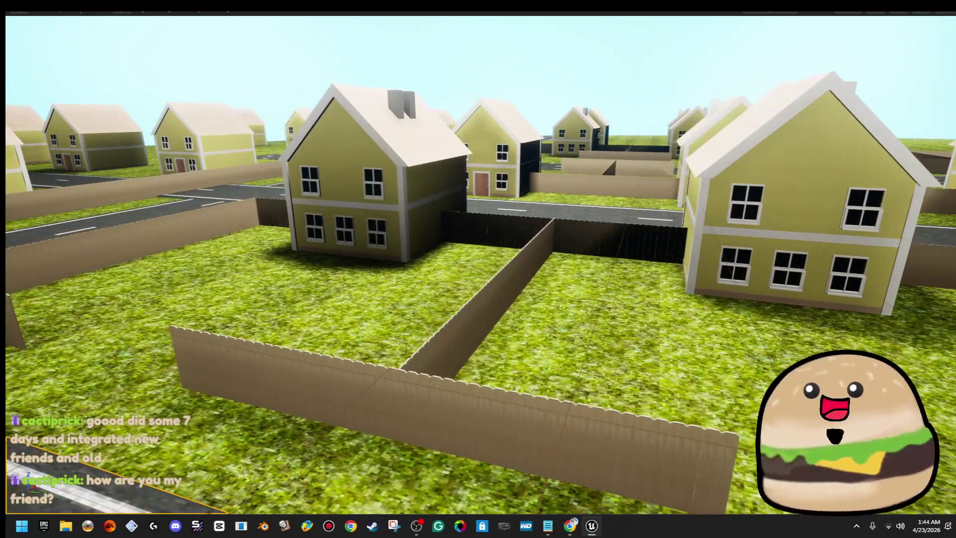
pyautogui.rightClick(427, 136)
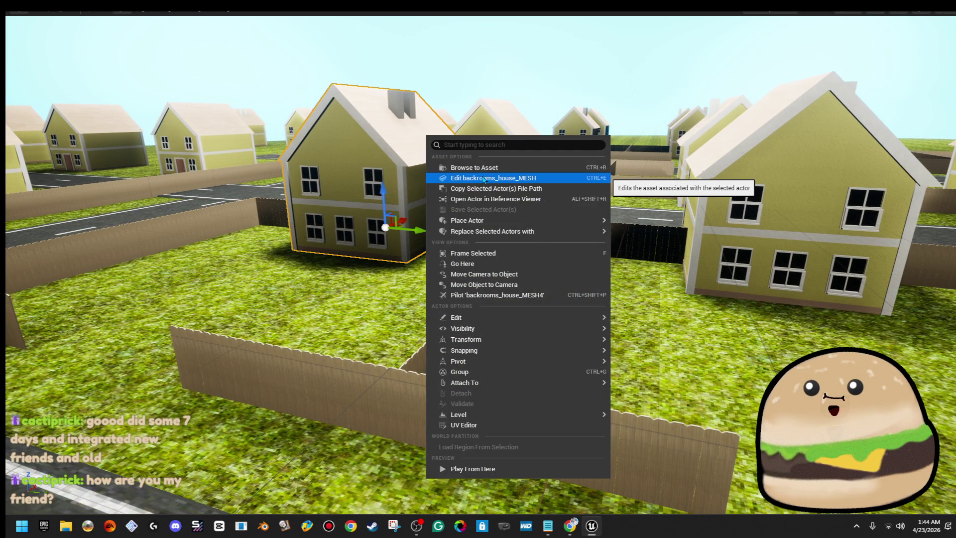
# - Dismiss the house menu, select the right-hand house, and leave immersive mode with F11
pyautogui.click(484, 178)
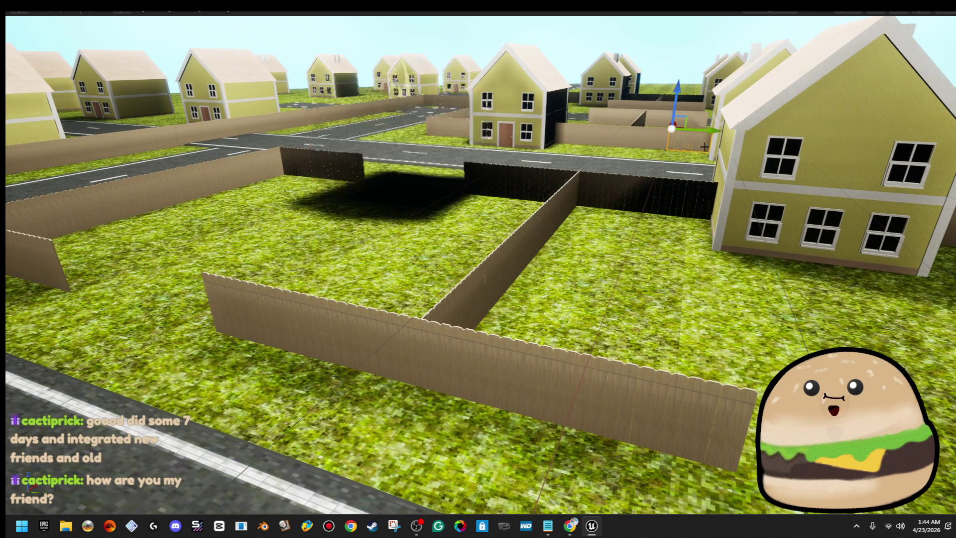
pyautogui.click(796, 224)
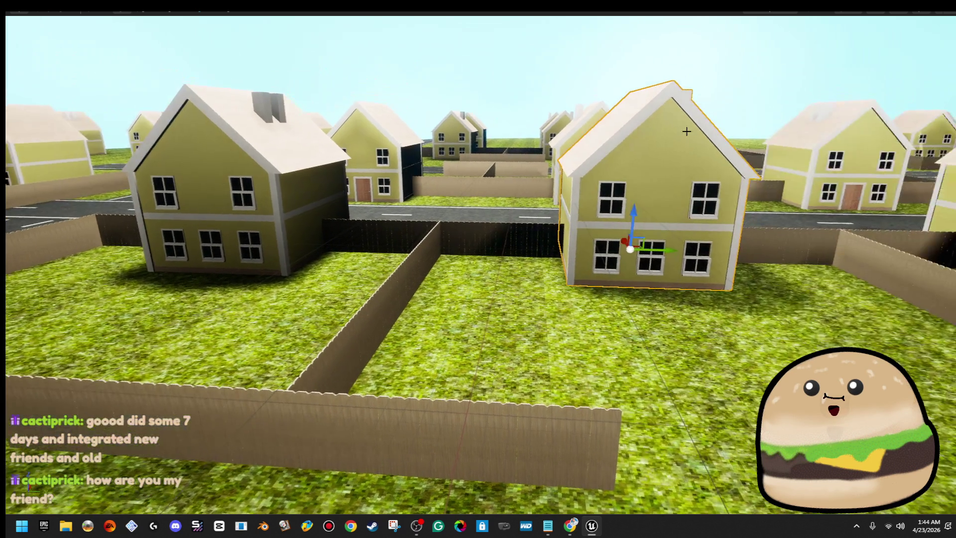
pyautogui.press('F11')
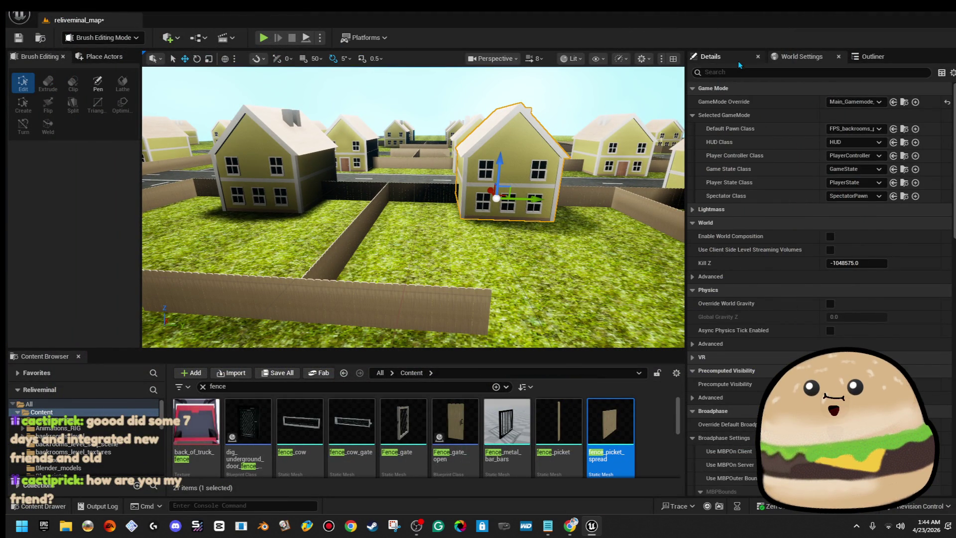
# - Shift-select the range of 72 backrooms_house_MESH actors in the Outliner
pyautogui.click(741, 58)
pyautogui.click(873, 56)
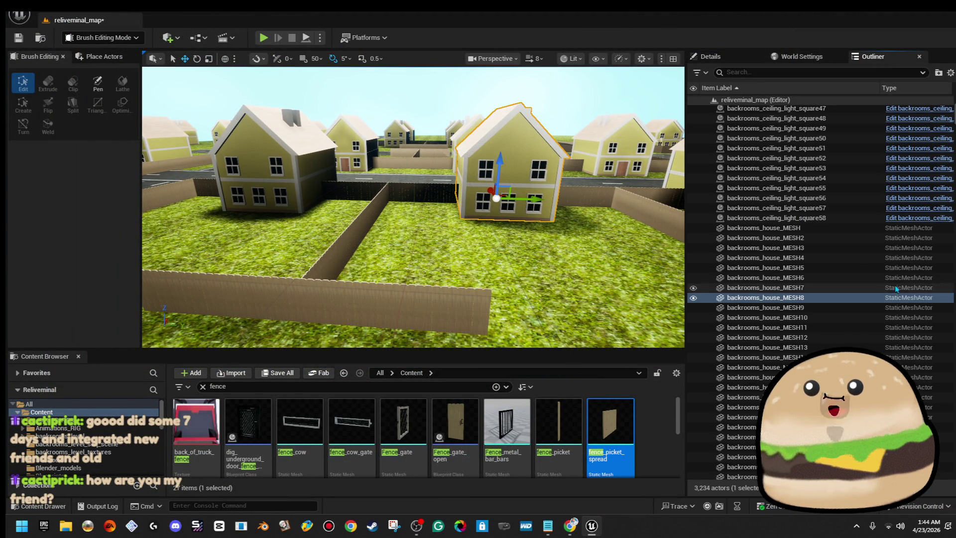
pyautogui.click(832, 218)
pyautogui.click(835, 234)
pyautogui.scroll(-10, 835, 299)
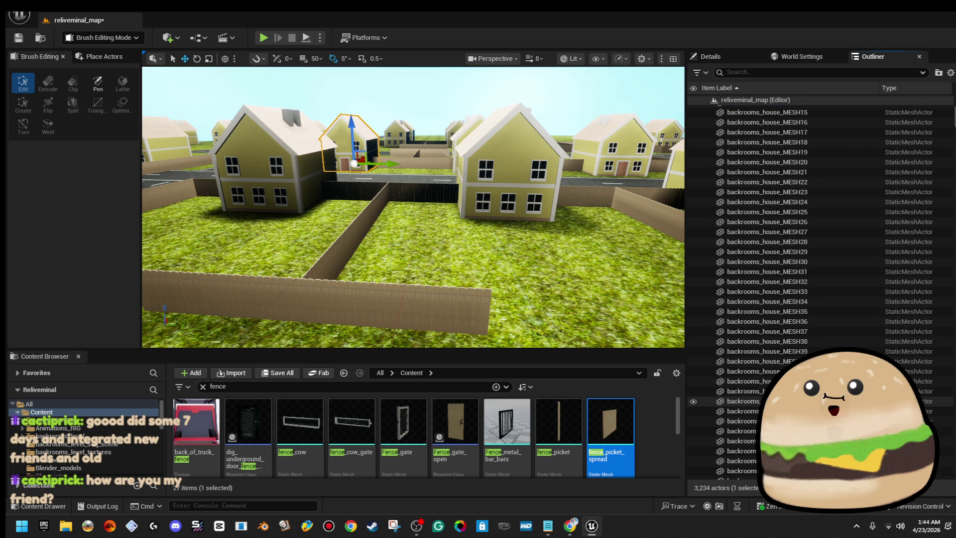
pyautogui.keyDown('shift'); pyautogui.click(737, 377); pyautogui.keyUp('shift')
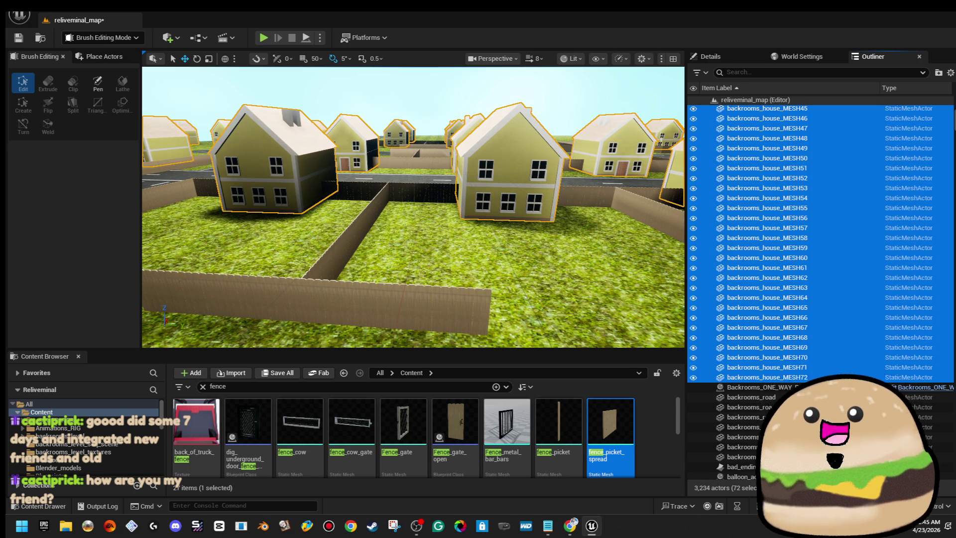
# - Uncheck Cast Shadow for the 72 houses, comparing on and off before leaving it off
pyautogui.click(710, 50)
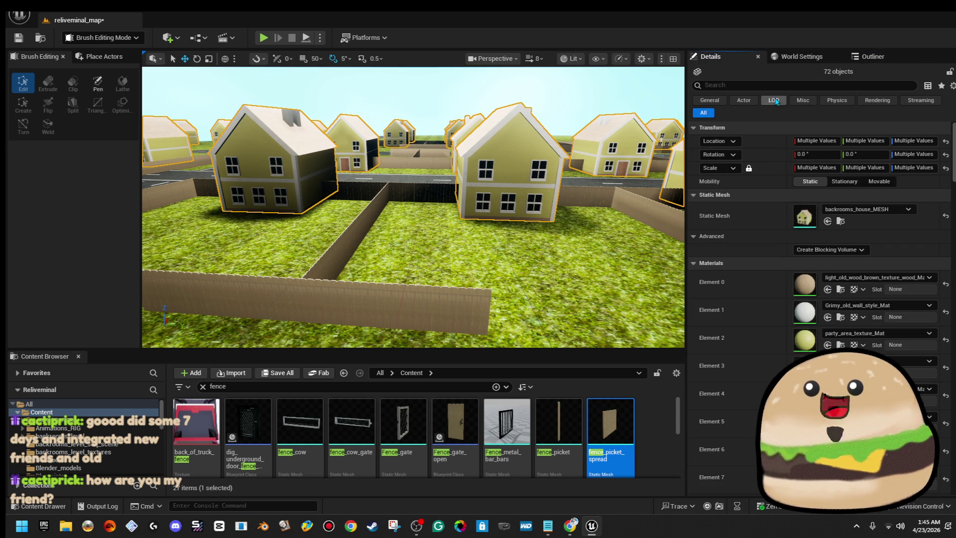
pyautogui.scroll(-15, 822, 298)
pyautogui.write('shad')
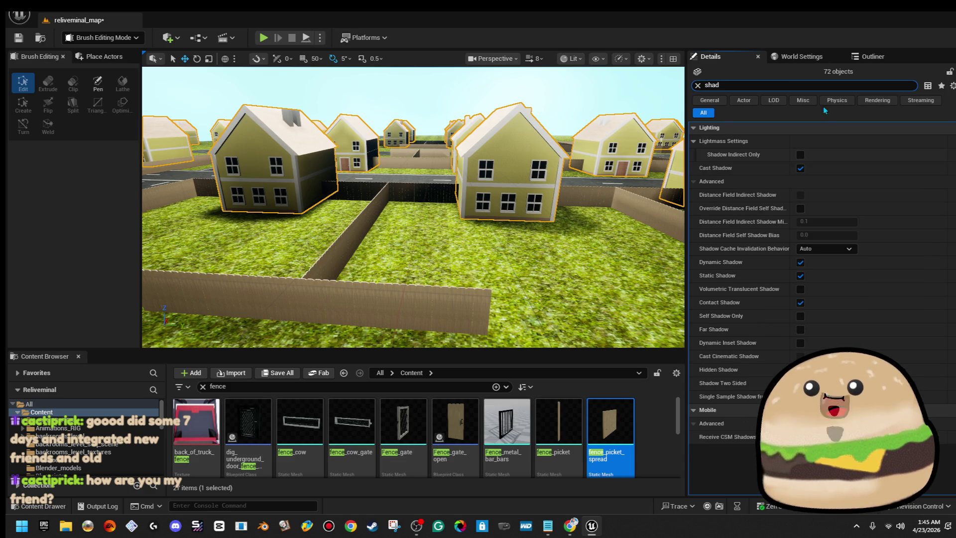
pyautogui.click(800, 168)
pyautogui.moveTo(413, 209); pyautogui.dragTo(366, 218)
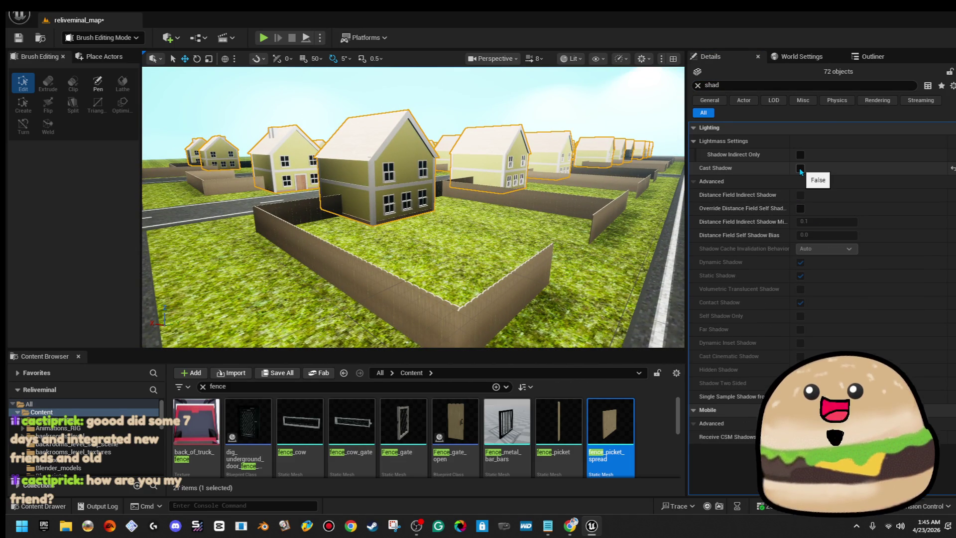
pyautogui.click(800, 168)
pyautogui.click(800, 168)
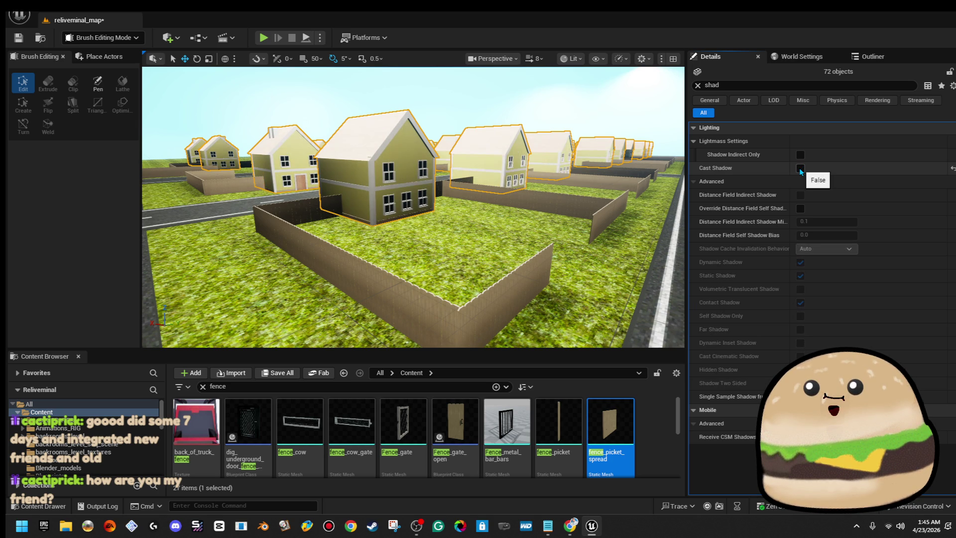
pyautogui.click(800, 169)
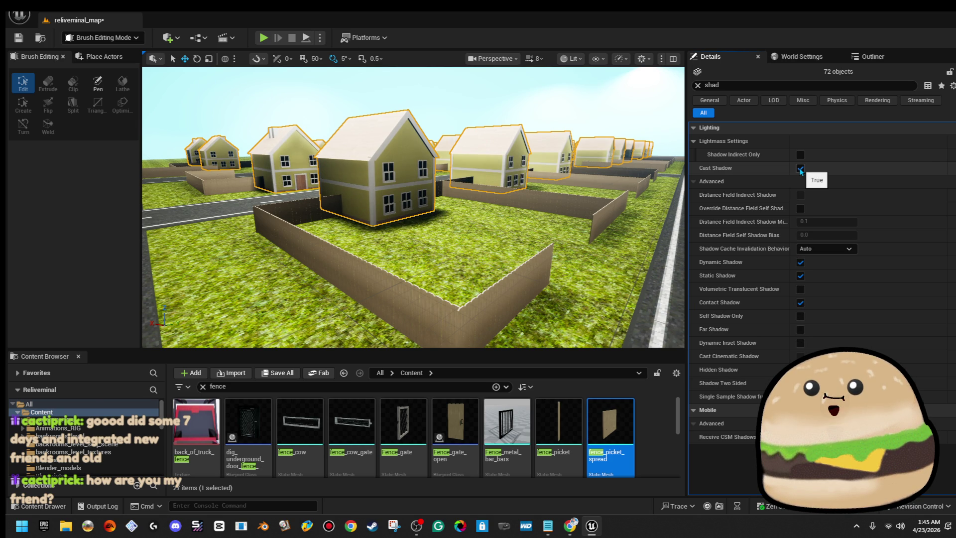
pyautogui.click(799, 168)
pyautogui.click(800, 169)
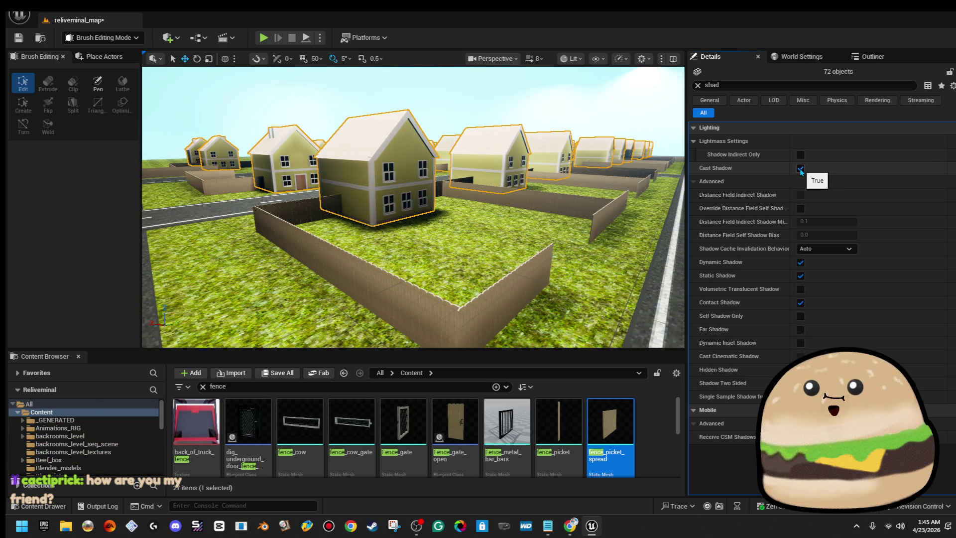
pyautogui.moveTo(413, 249)
pyautogui.mouseDown()
pyautogui.moveTo(413, 224)
pyautogui.moveTo(398, 204)
pyautogui.moveTo(403, 184)
pyautogui.moveTo(403, 234)
pyautogui.moveTo(413, 209)
pyautogui.moveTo(384, 199)
pyautogui.moveTo(418, 185)
pyautogui.mouseUp()
pyautogui.click(800, 168)
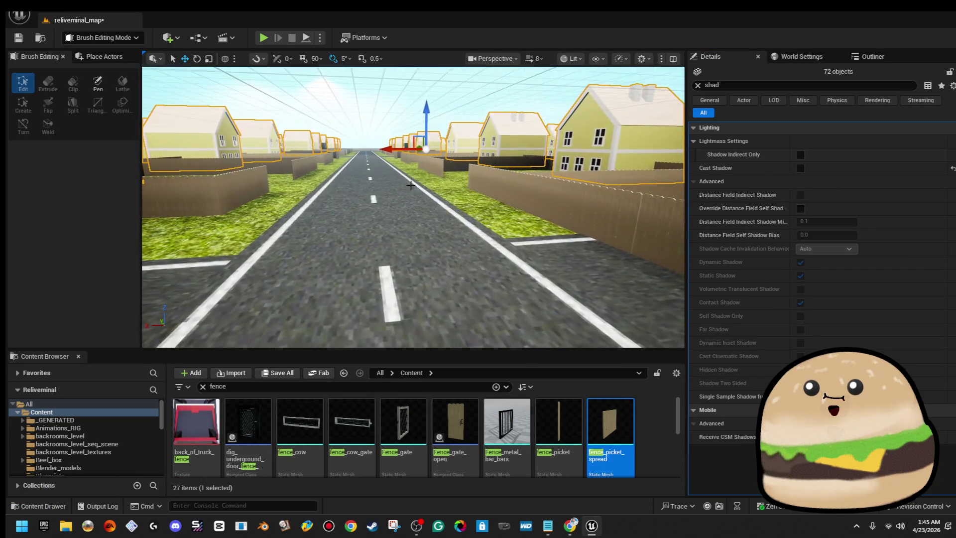
pyautogui.rightClick(417, 185)
pyautogui.click(482, 500)
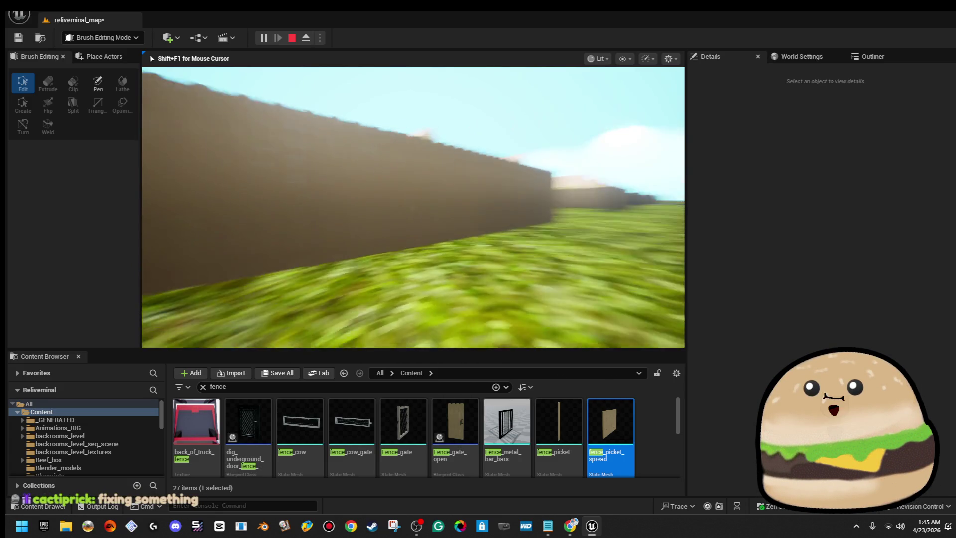
pyautogui.press('Escape')
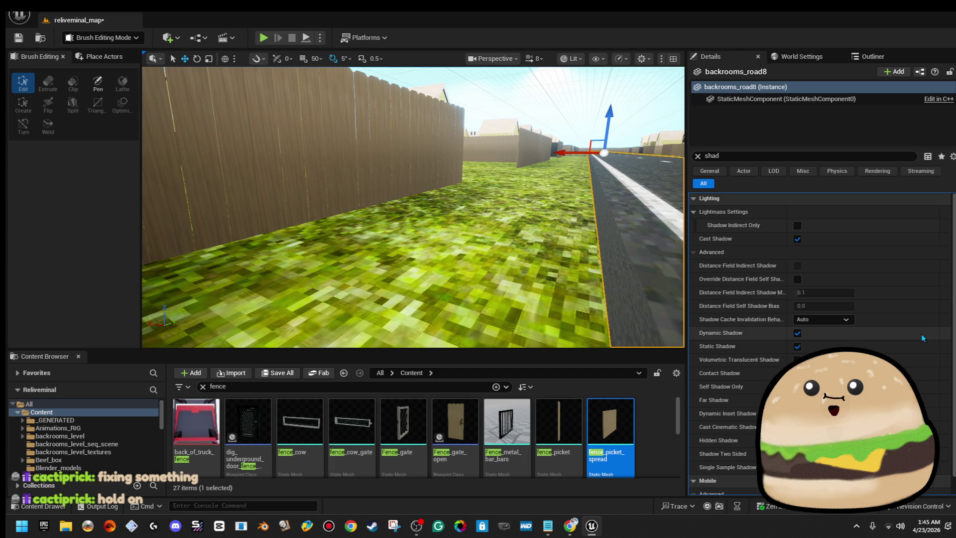
pyautogui.scroll(-10, 475, 196)
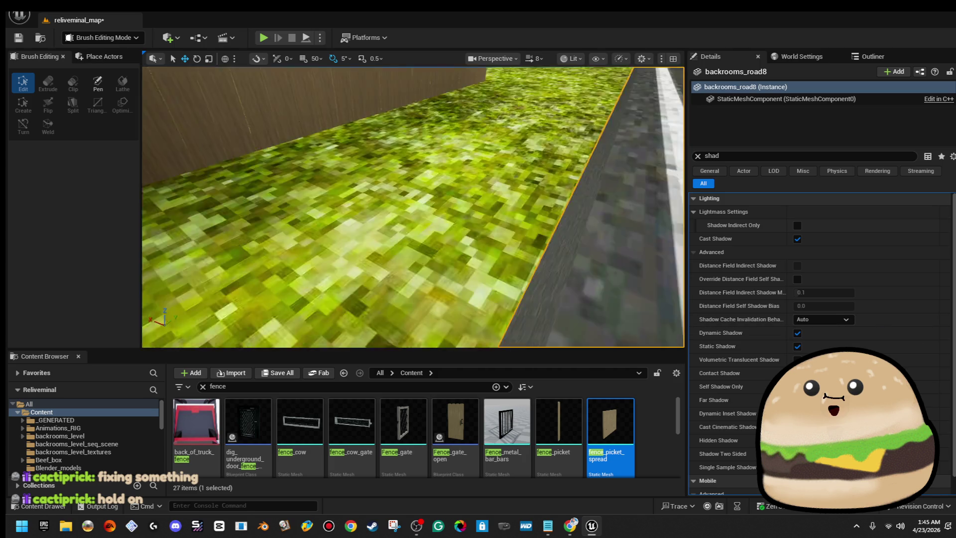
pyautogui.moveTo(414, 207)
pyautogui.mouseDown()
pyautogui.moveTo(612, 206)
pyautogui.moveTo(518, 180)
pyautogui.moveTo(517, 149)
pyautogui.mouseUp()
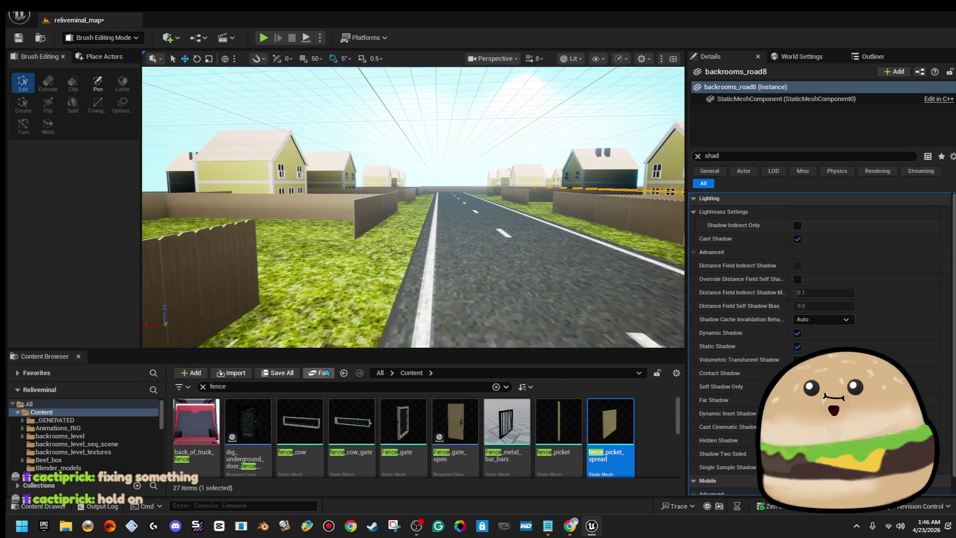
pyautogui.click(316, 387)
# - Search 'ball' and place a red balloon actor on the lawn beside the fence
pyautogui.write('ball')
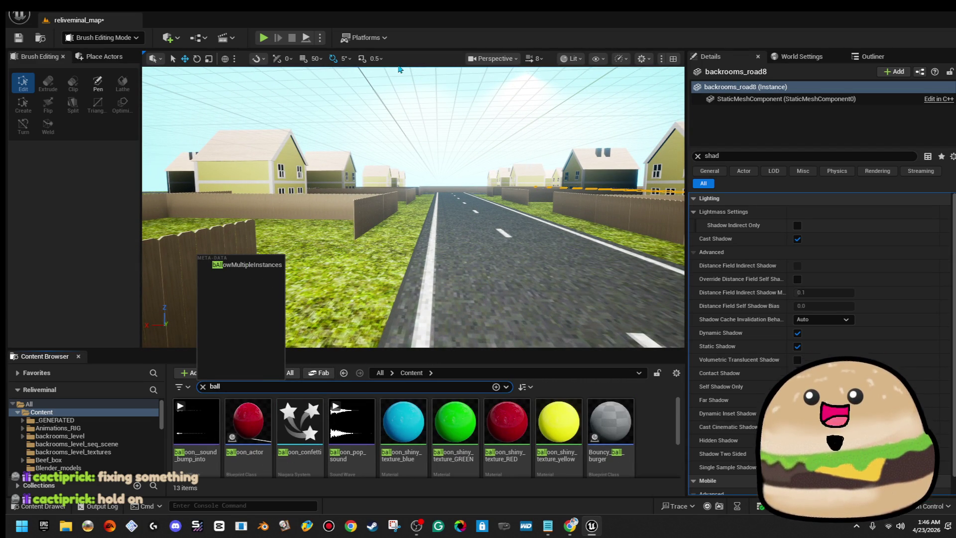
pyautogui.moveTo(243, 403); pyautogui.dragTo(380, 295)
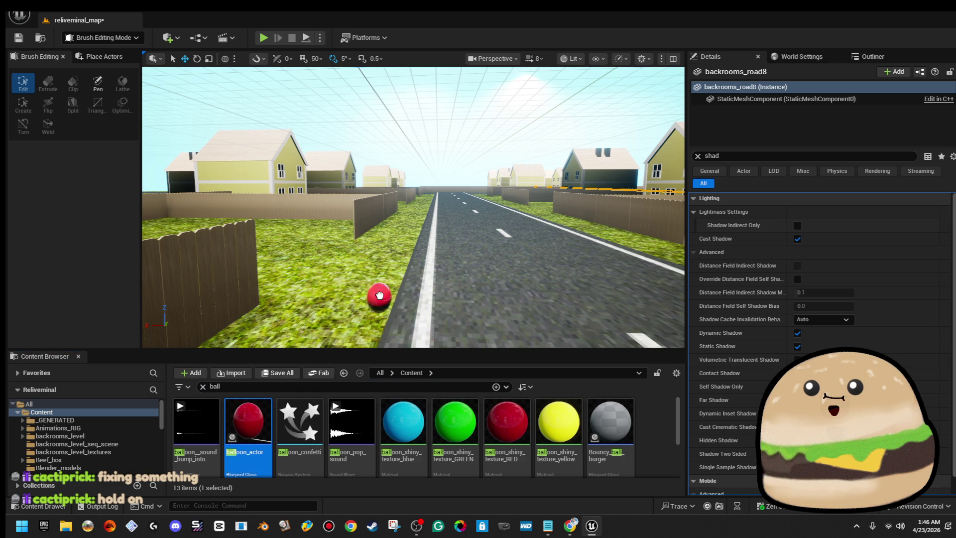
pyautogui.moveTo(300, 286); pyautogui.dragTo(299, 286)
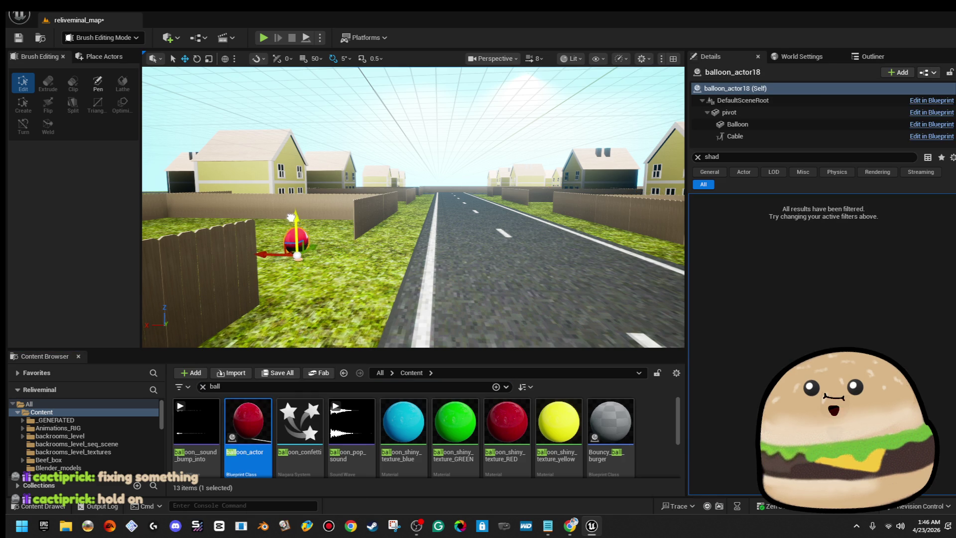
pyautogui.moveTo(413, 209)
pyautogui.mouseDown()
pyautogui.moveTo(378, 189)
pyautogui.moveTo(338, 226)
pyautogui.moveTo(348, 254)
pyautogui.moveTo(314, 199)
pyautogui.mouseUp()
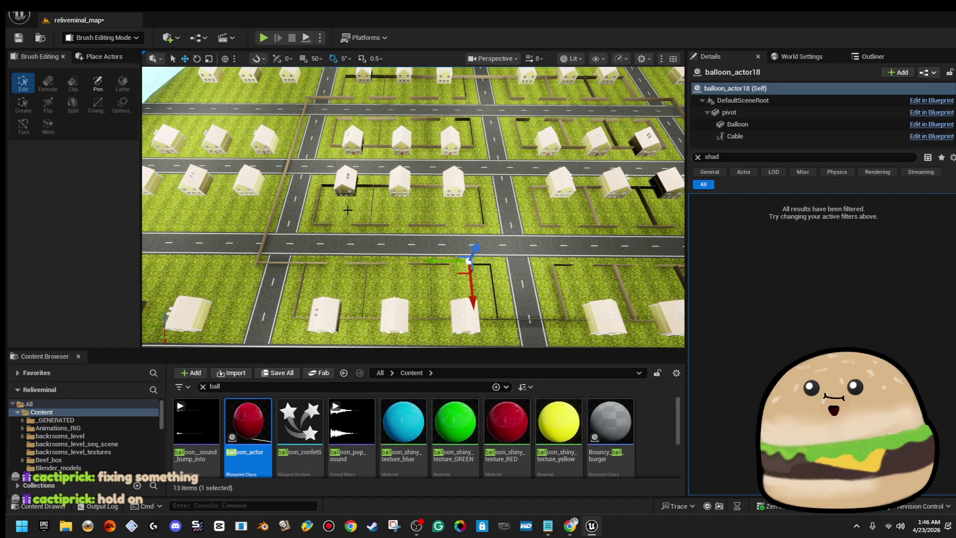
pyautogui.scroll(-3, 347, 211)
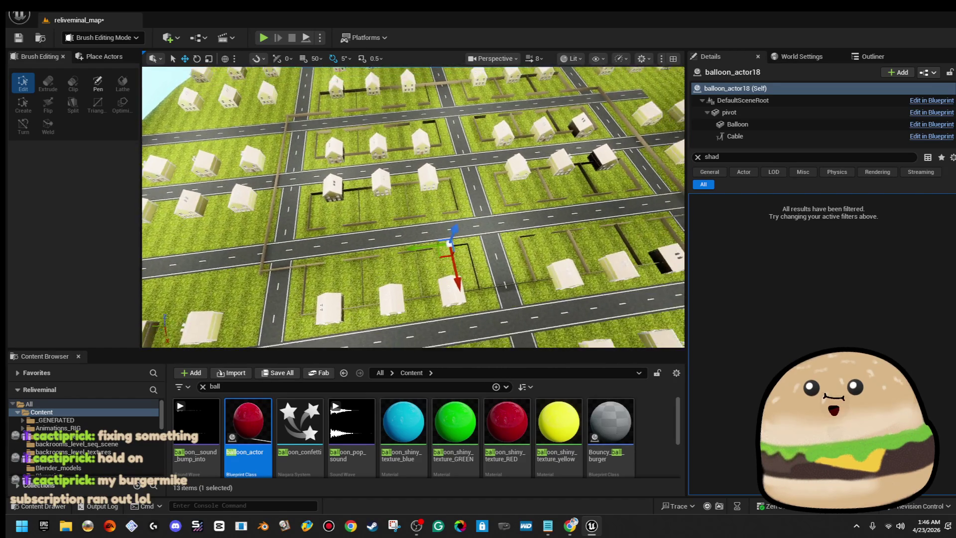
pyautogui.scroll(5, 413, 207)
pyautogui.scroll(2, 413, 206)
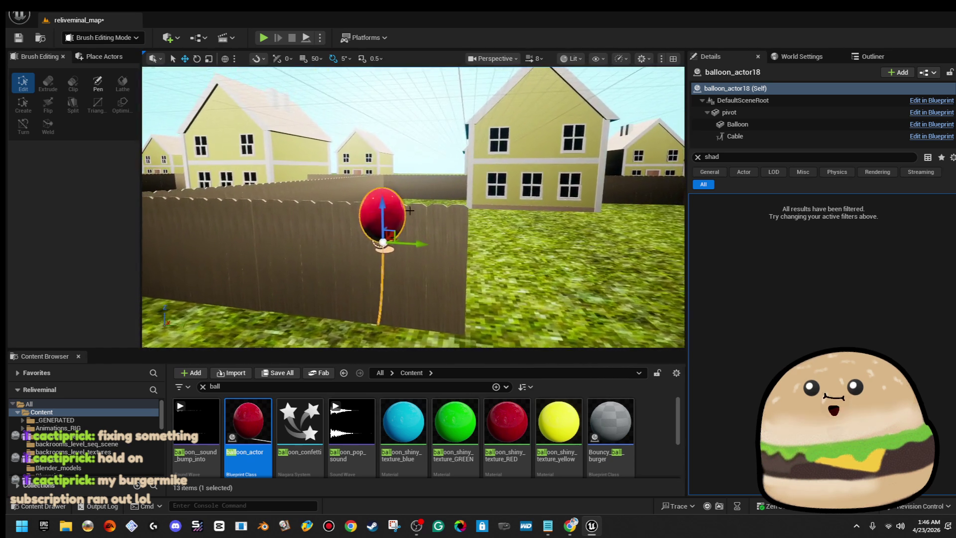
# - Frame a fence-side balloon and Alt-drag two copies next to it
pyautogui.moveTo(407, 226); pyautogui.dragTo(418, 214)
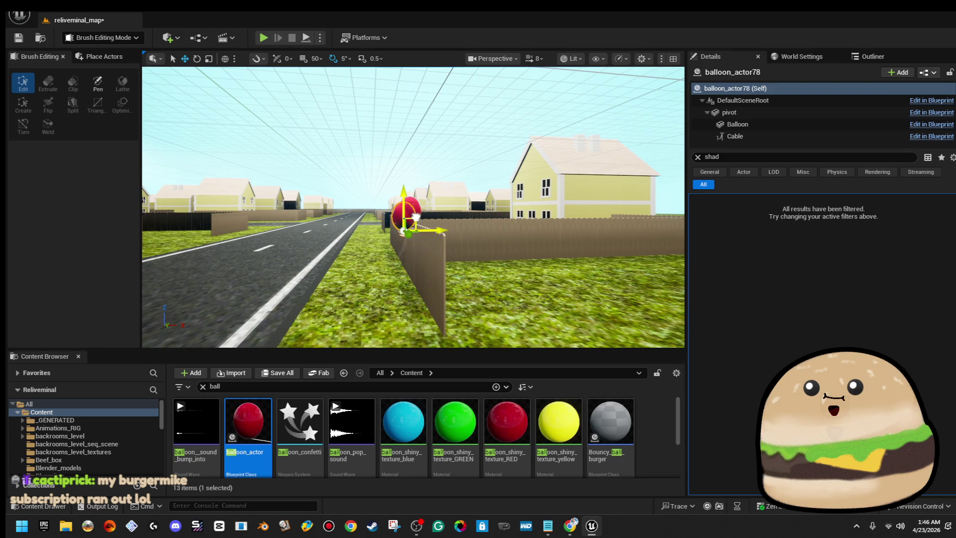
pyautogui.moveTo(384, 242); pyautogui.dragTo(466, 250)
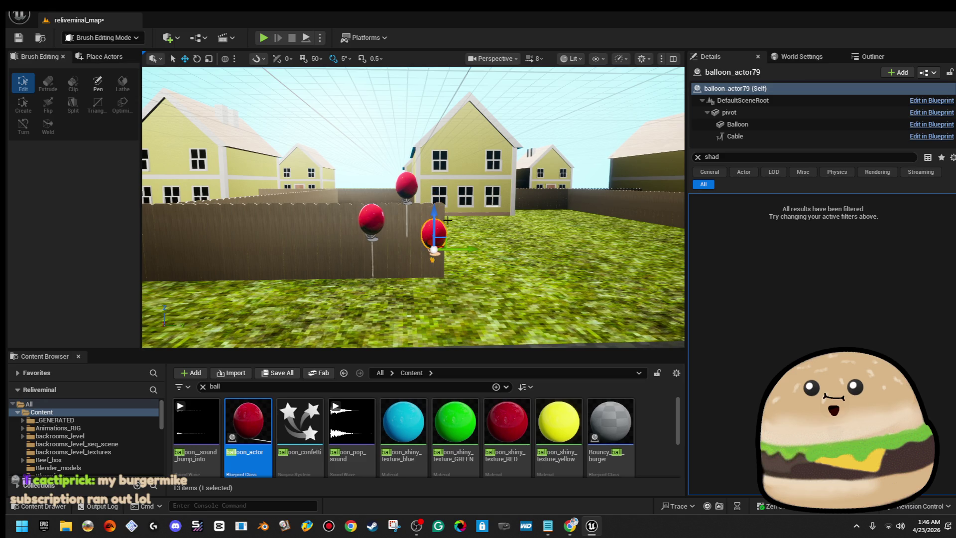
pyautogui.scroll(5, 443, 218)
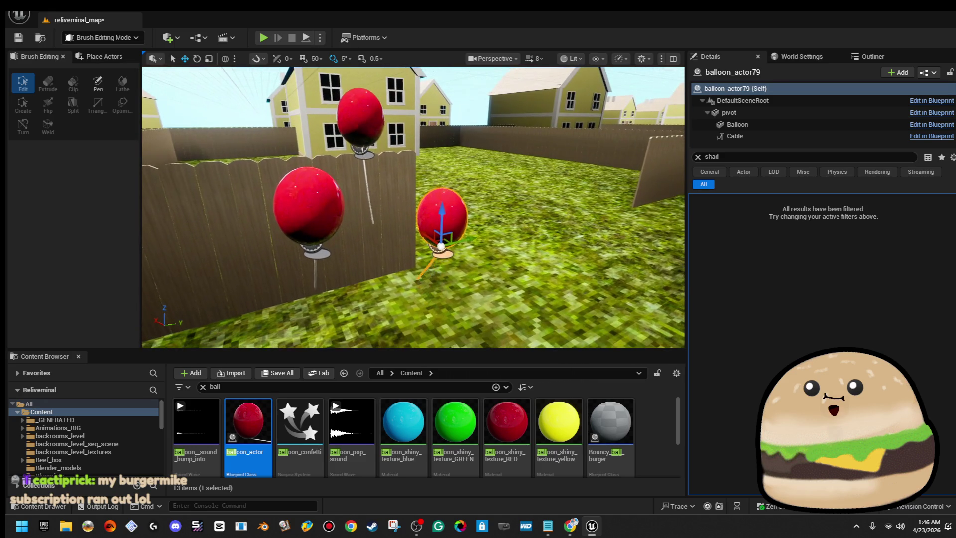
pyautogui.scroll(3, 403, 250)
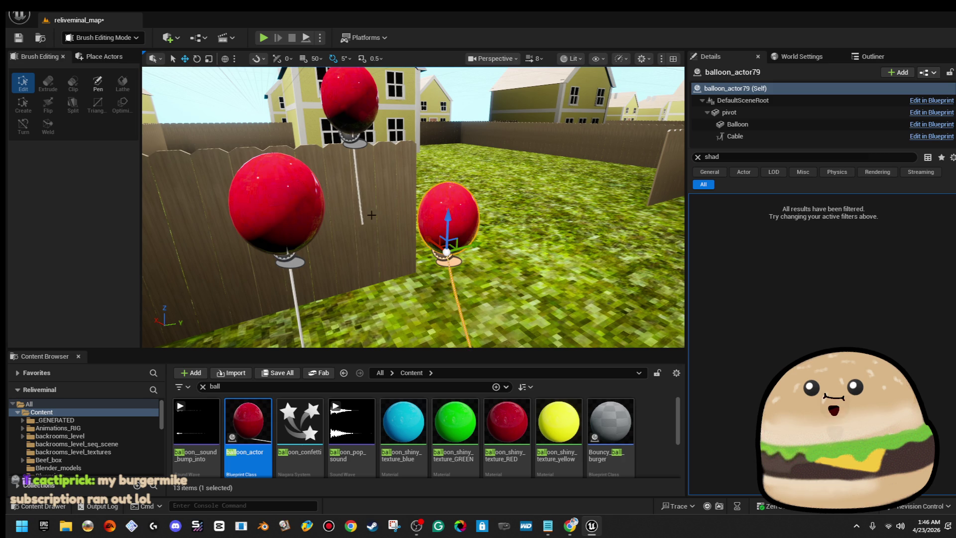
pyautogui.scroll(-5, 405, 206)
pyautogui.click(347, 193)
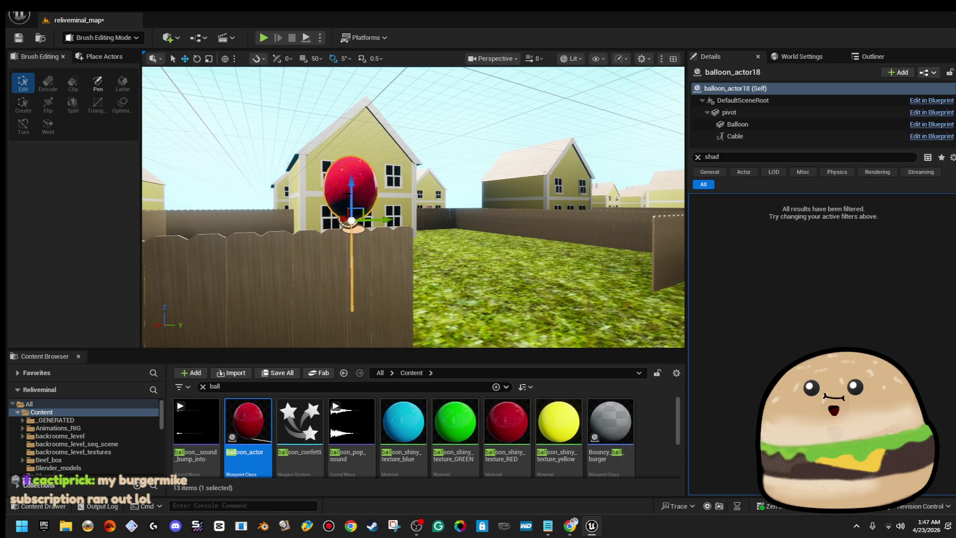
pyautogui.press('f')
pyautogui.moveTo(348, 215)
pyautogui.mouseDown()
pyautogui.moveTo(446, 214)
pyautogui.moveTo(460, 222)
pyautogui.moveTo(438, 219)
pyautogui.moveTo(433, 239)
pyautogui.moveTo(429, 214)
pyautogui.moveTo(502, 253)
pyautogui.mouseUp()
pyautogui.moveTo(402, 267)
pyautogui.mouseDown()
pyautogui.moveTo(349, 224)
pyautogui.moveTo(456, 247)
pyautogui.moveTo(486, 270)
pyautogui.mouseUp()
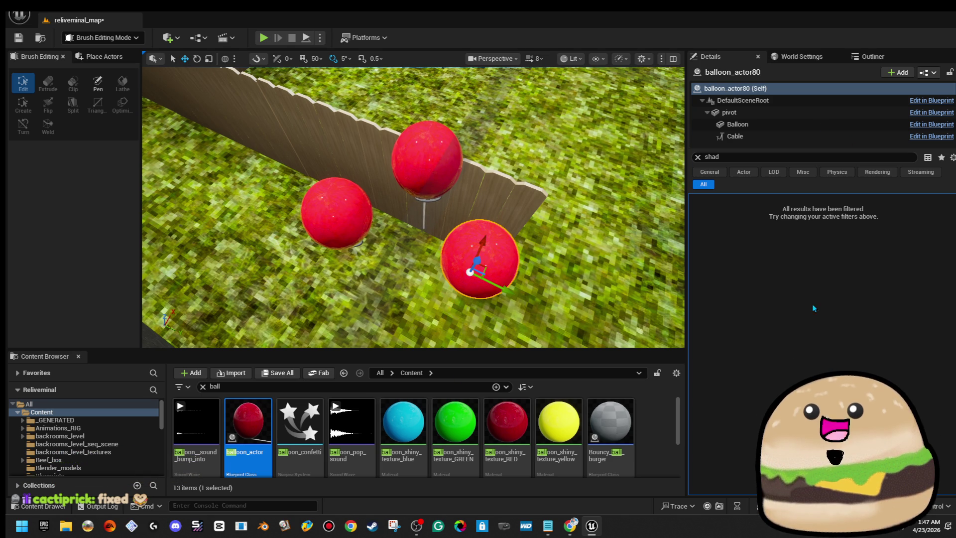
# - Add a new line after the last birthday entry with the new supporter's 25 bits
pyautogui.click(547, 525)
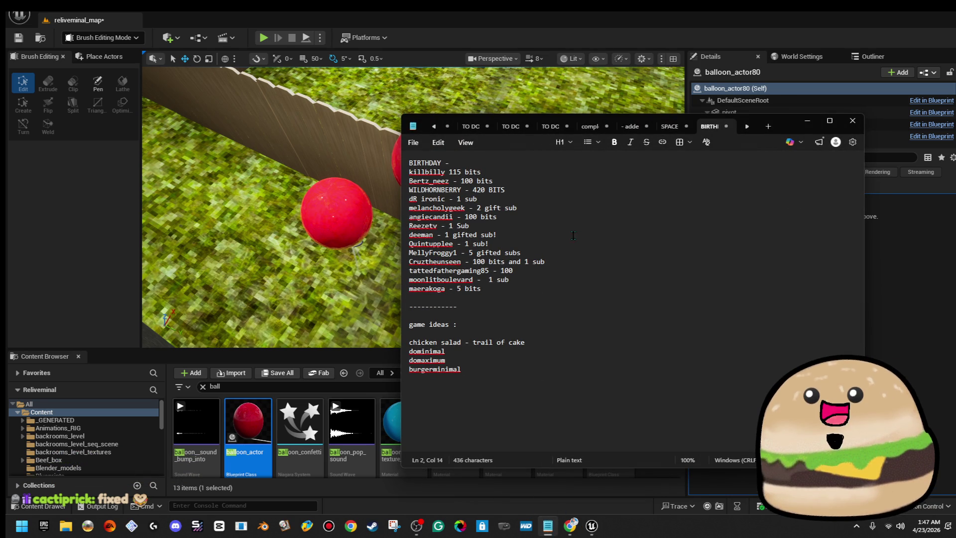
pyautogui.press('Return')
pyautogui.write('cactiprick -')
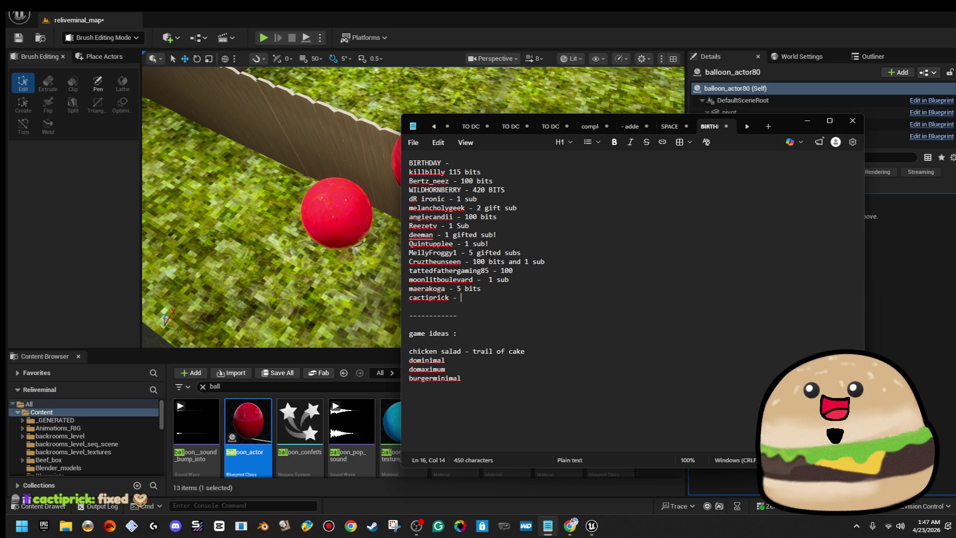
pyautogui.write('25 bits and 1 sub')
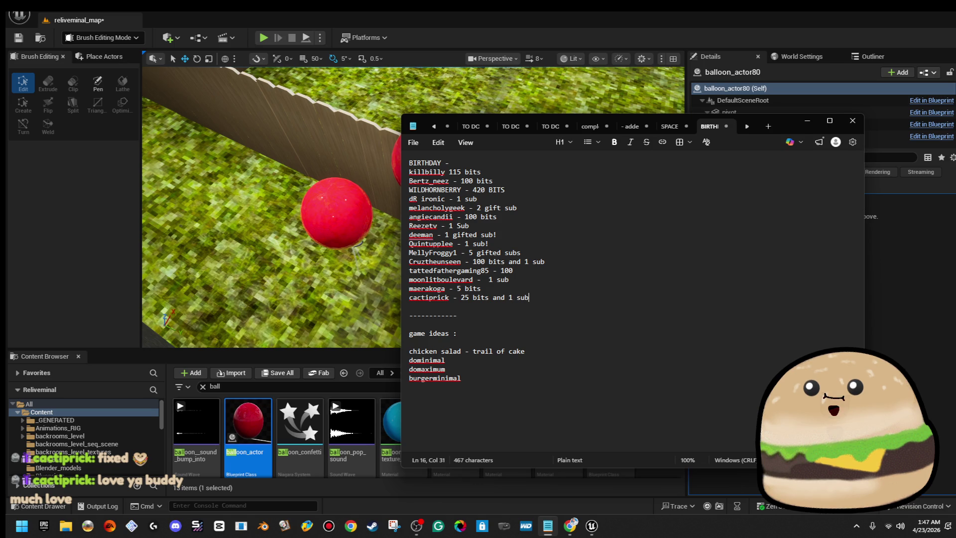
# - Minimize Notepad and orbit the Unreal view back to the fence-side balloons
pyautogui.click(809, 122)
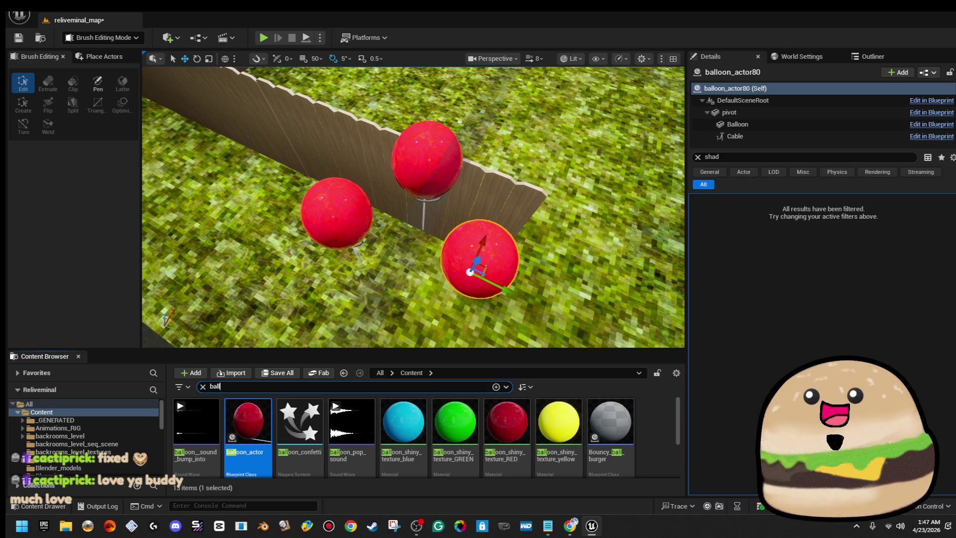
pyautogui.moveTo(440, 176)
pyautogui.mouseDown()
pyautogui.moveTo(468, 219)
pyautogui.moveTo(400, 213)
pyautogui.mouseUp()
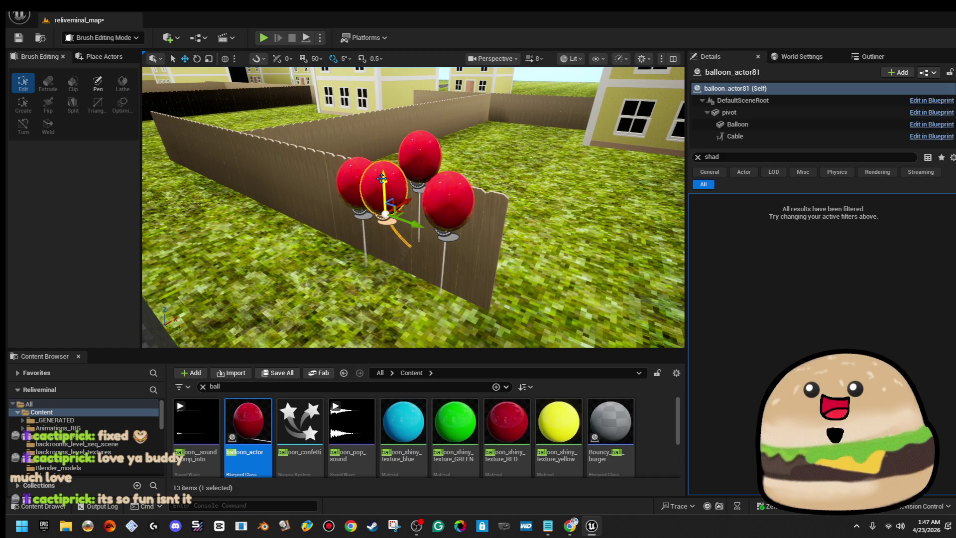
pyautogui.moveTo(392, 201); pyautogui.dragTo(417, 204)
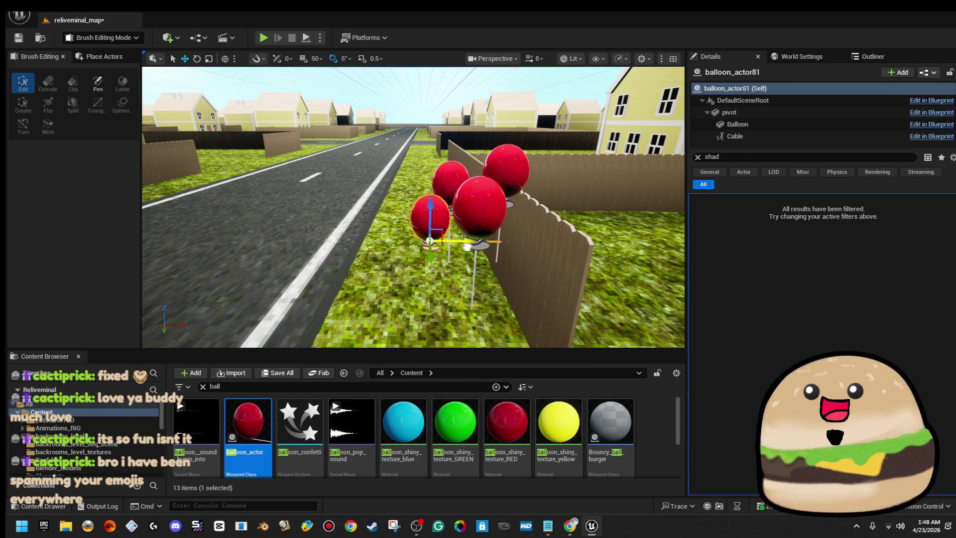
pyautogui.moveTo(537, 198); pyautogui.dragTo(517, 198)
pyautogui.scroll(5, 385, 195)
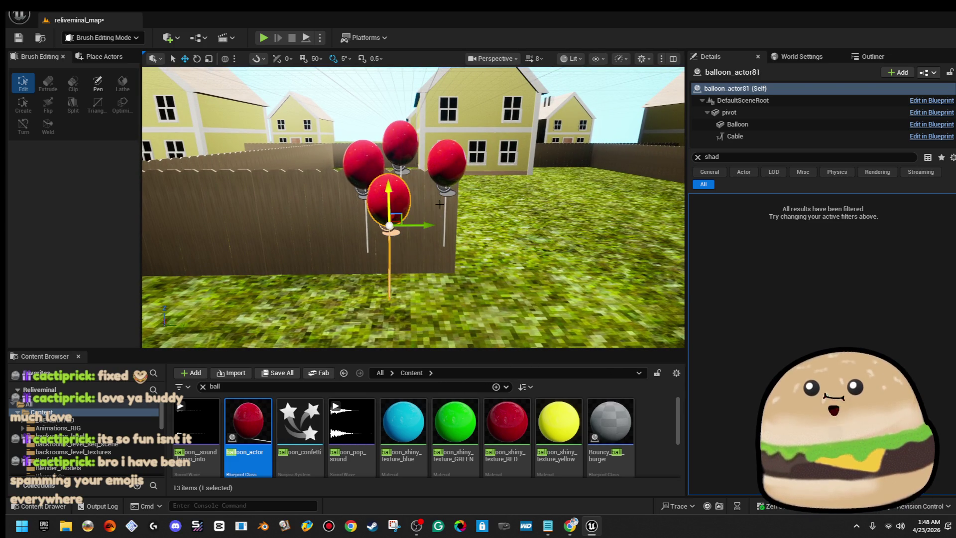
# - Select the cluster's right-hand balloon, then play the level from the road
pyautogui.click(453, 164)
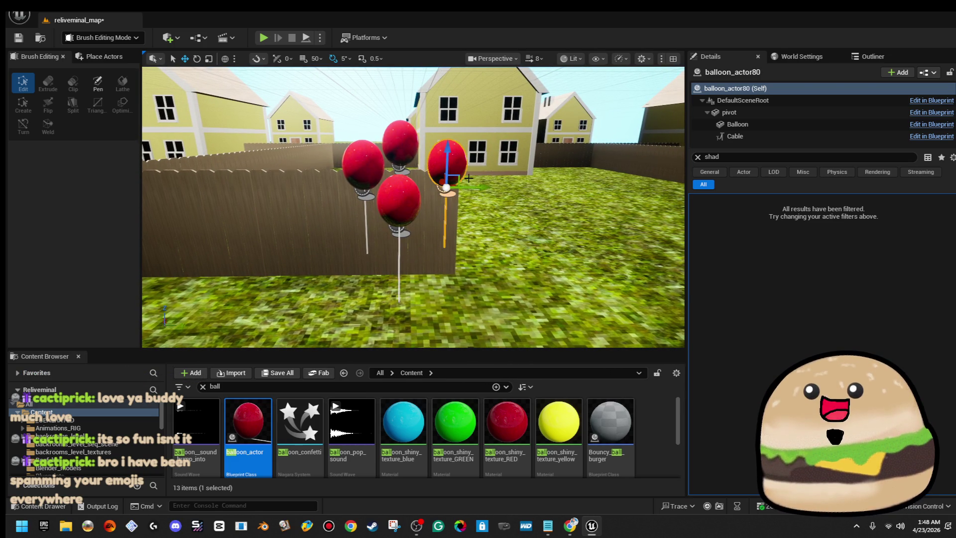
pyautogui.scroll(-5, 466, 197)
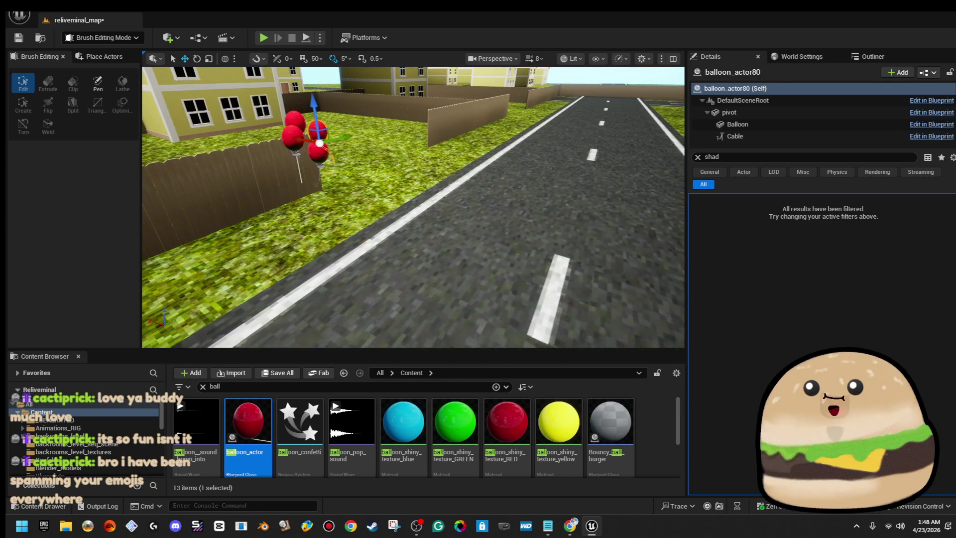
pyautogui.rightClick(447, 175)
pyautogui.click(492, 504)
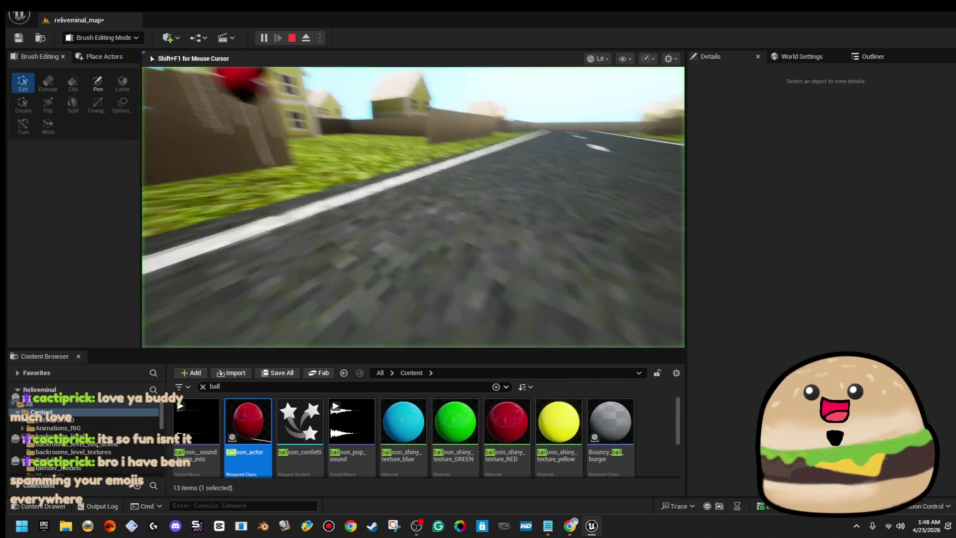
# - Walk toward the fence in play mode, stop, then select and deselect a balloon
pyautogui.press('w')
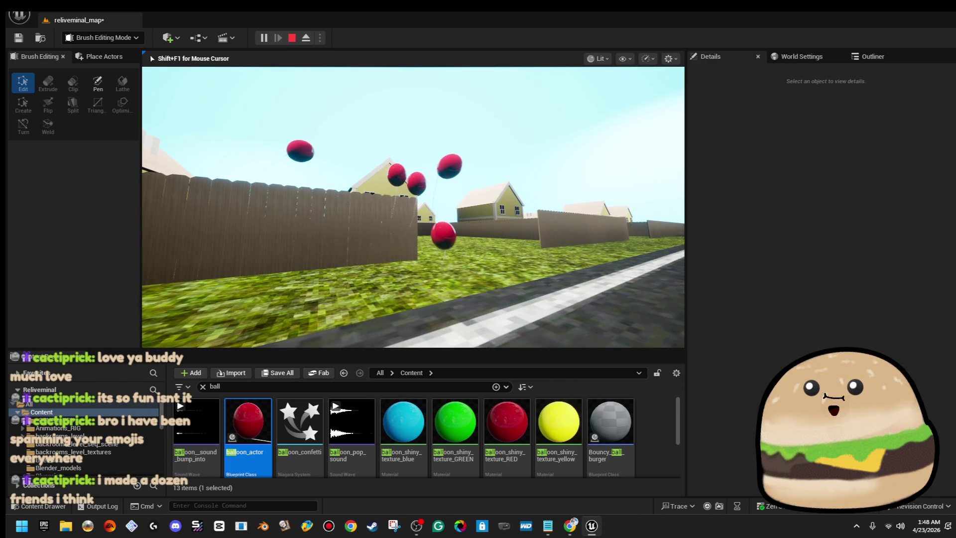
pyautogui.press('Escape')
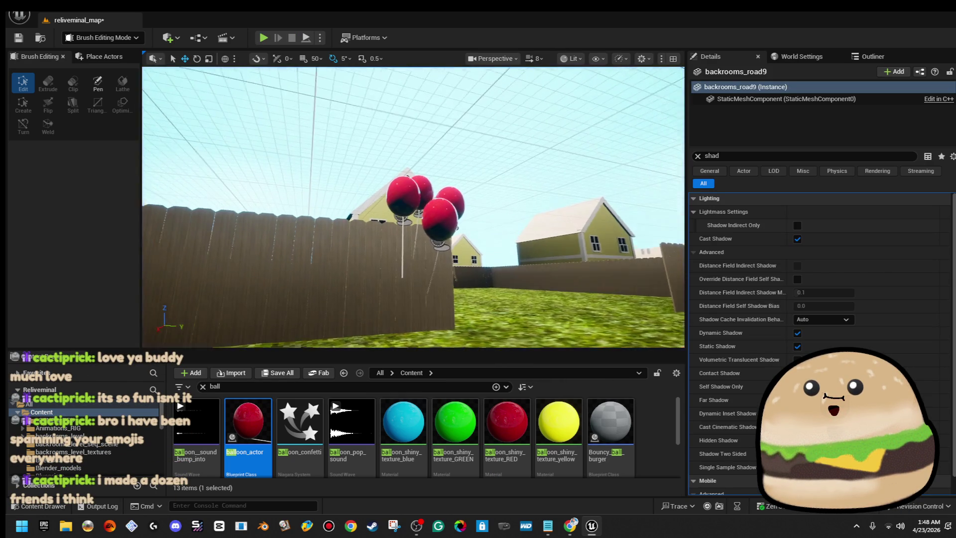
pyautogui.click(408, 194)
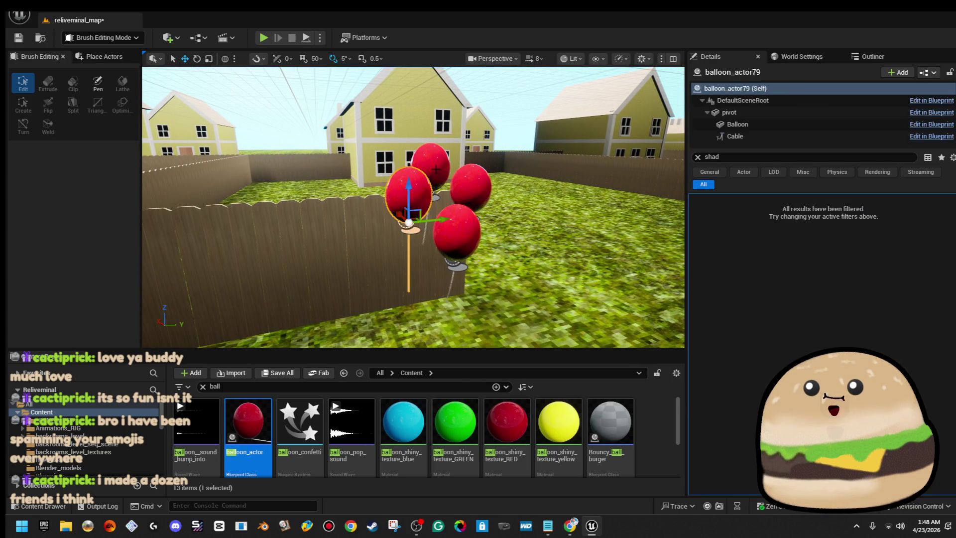
pyautogui.press('Escape')
# - Play again from the road, look around at the balloons, stop, and select cluster balloons
pyautogui.moveTo(551, 249); pyautogui.dragTo(506, 254)
pyautogui.rightClick(506, 254)
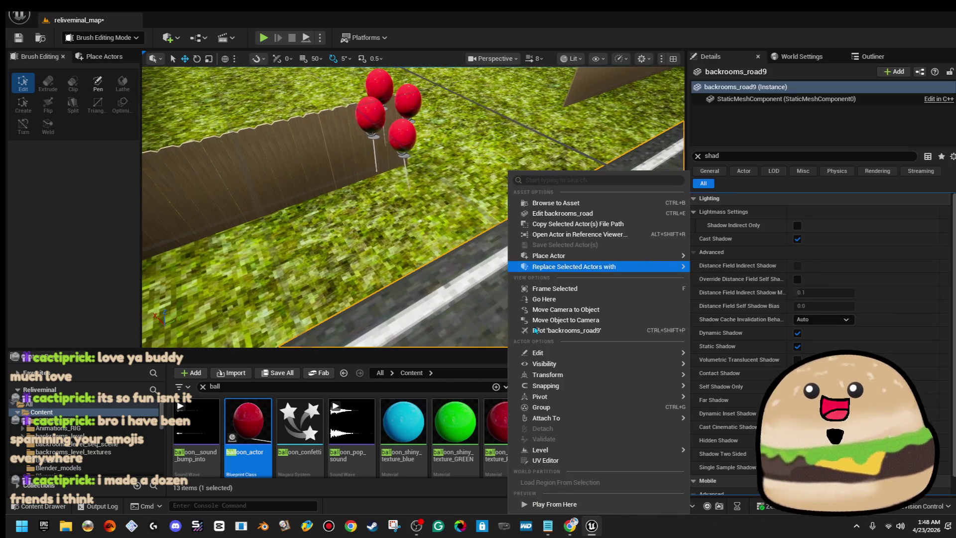
pyautogui.click(554, 504)
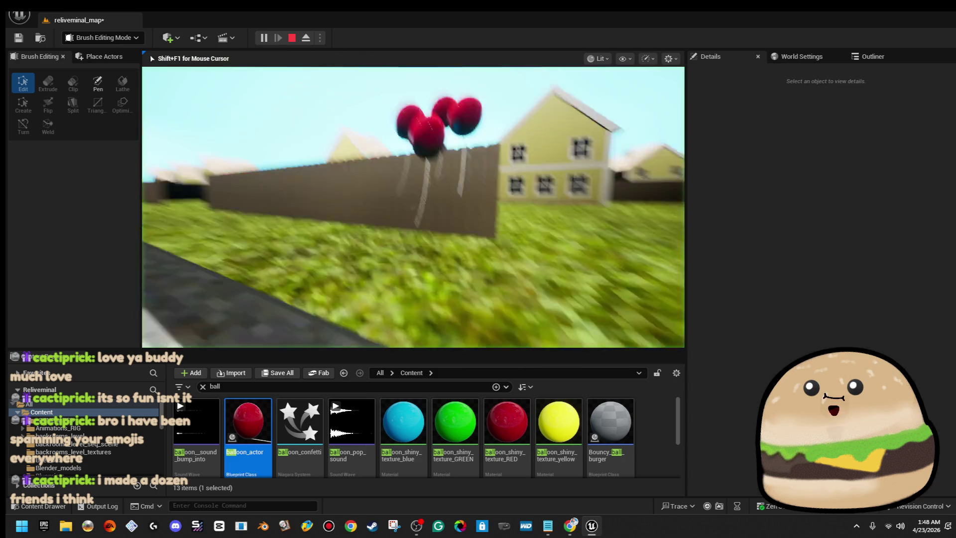
pyautogui.press('w')
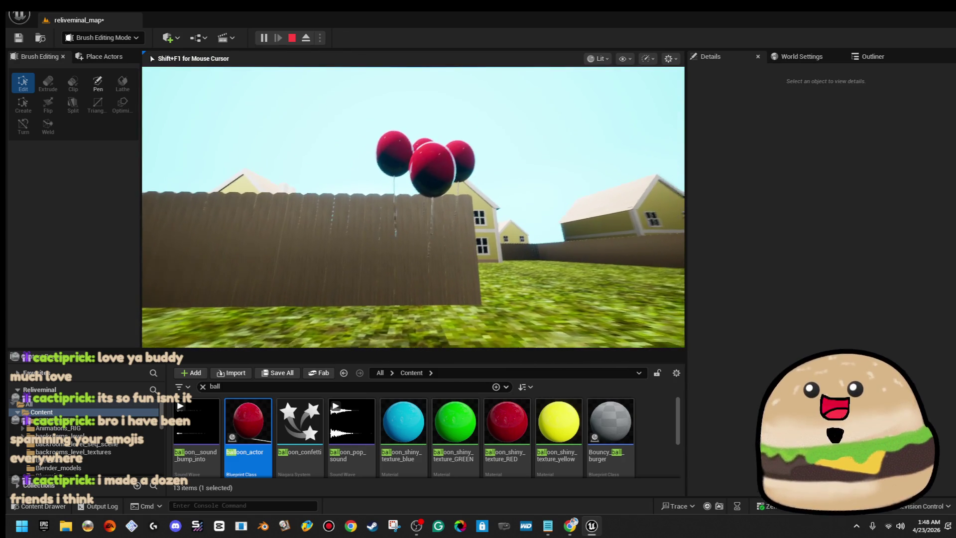
pyautogui.press('s')
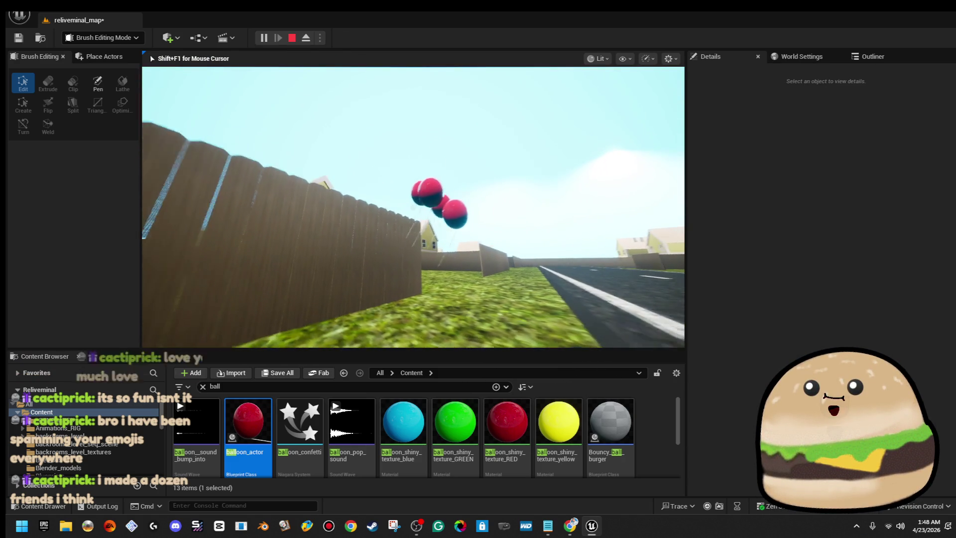
pyautogui.press('a')
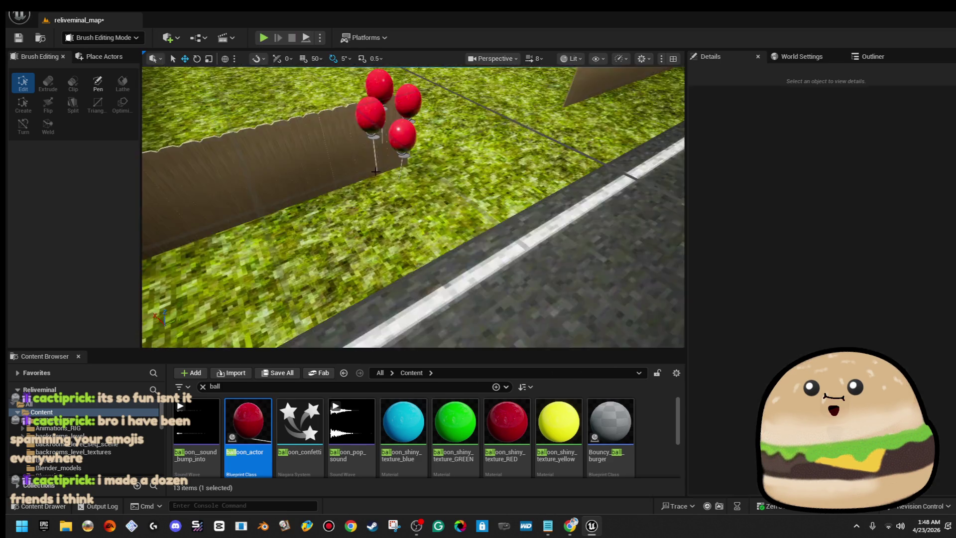
pyautogui.press('Escape')
pyautogui.click(394, 247)
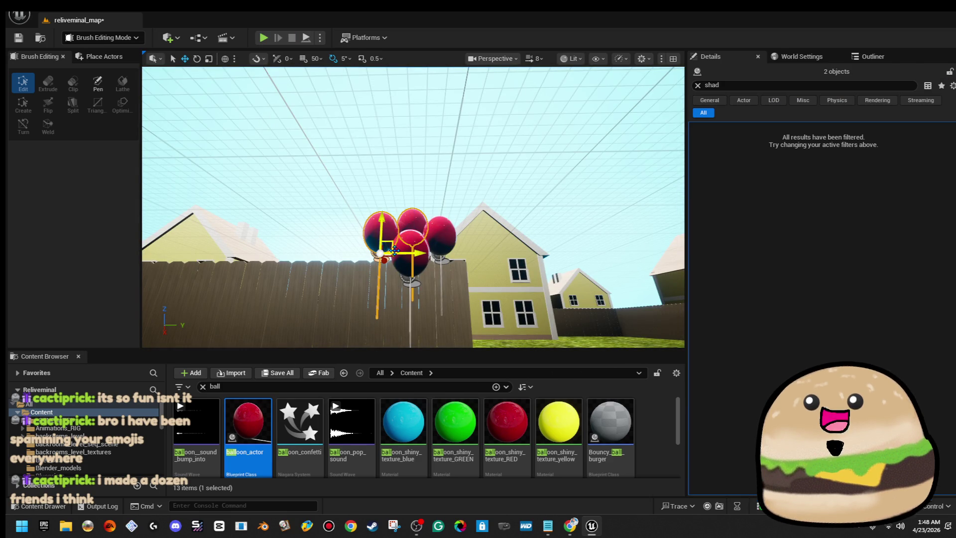
# - Add a balloon to the selection, fly to the left balloon group, and play from the road there
pyautogui.keyDown('ctrl'); pyautogui.click(451, 225); pyautogui.keyUp('ctrl')
pyautogui.scroll(-5, 451, 225)
pyautogui.moveTo(424, 243); pyautogui.dragTo(435, 233)
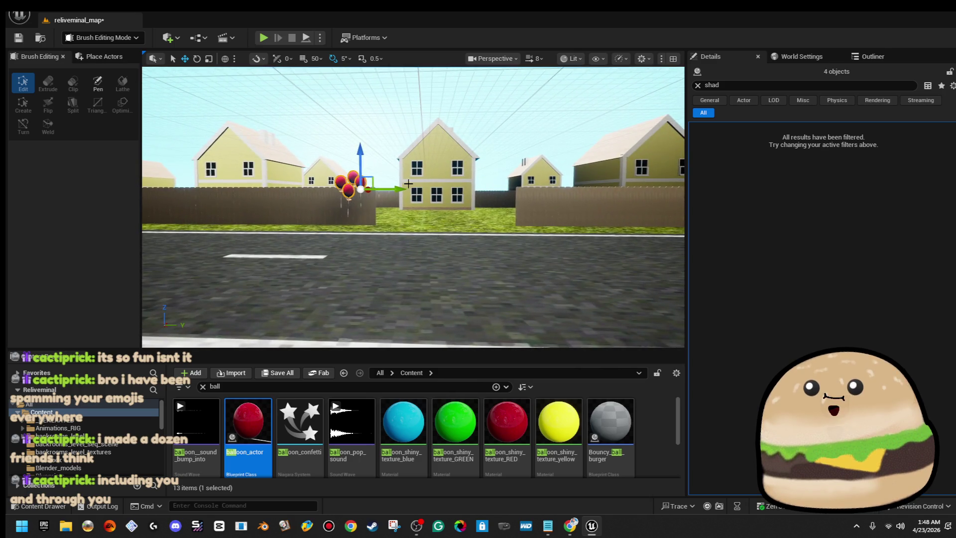
pyautogui.scroll(-5, 598, 192)
pyautogui.moveTo(599, 192)
pyautogui.mouseDown()
pyautogui.moveTo(599, 229)
pyautogui.moveTo(619, 226)
pyautogui.moveTo(619, 244)
pyautogui.moveTo(599, 192)
pyautogui.mouseUp()
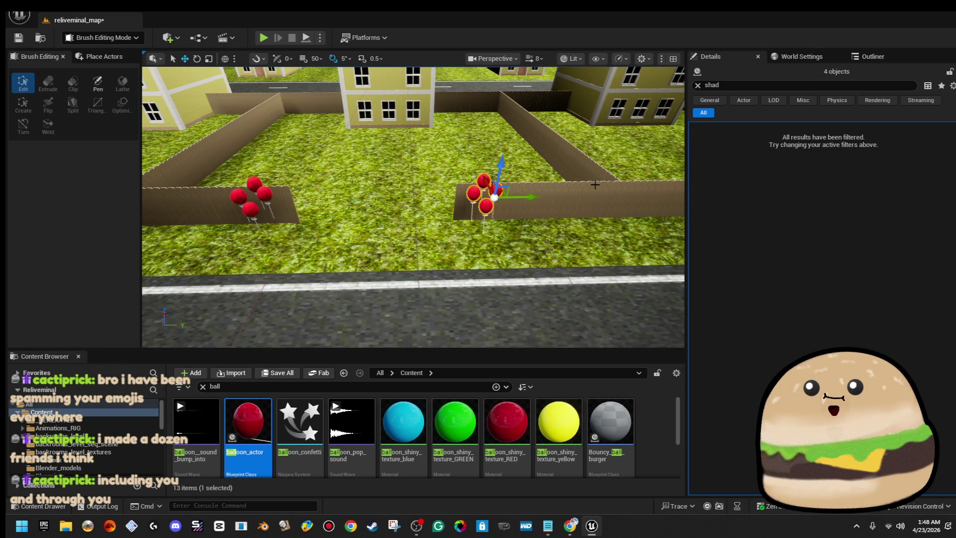
pyautogui.moveTo(595, 184); pyautogui.dragTo(482, 160)
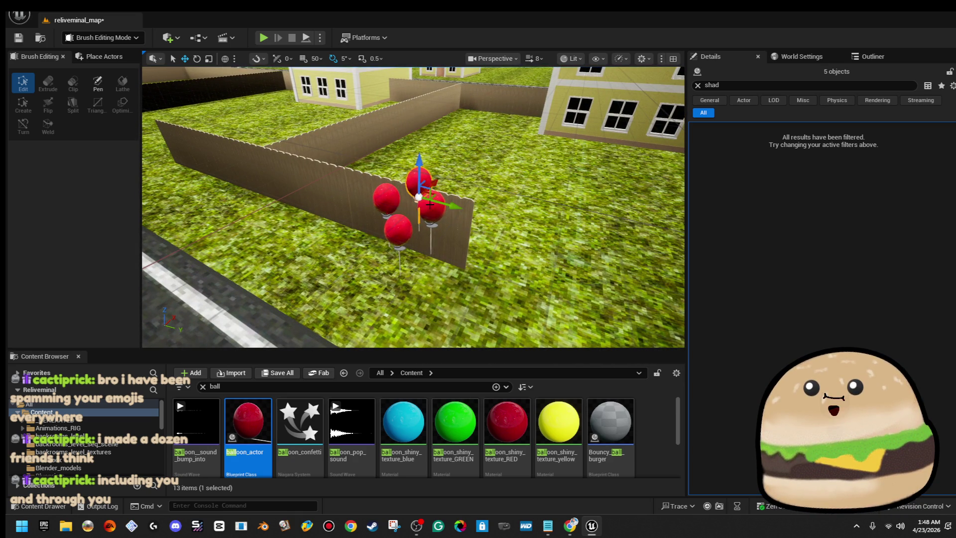
pyautogui.scroll(-10, 413, 206)
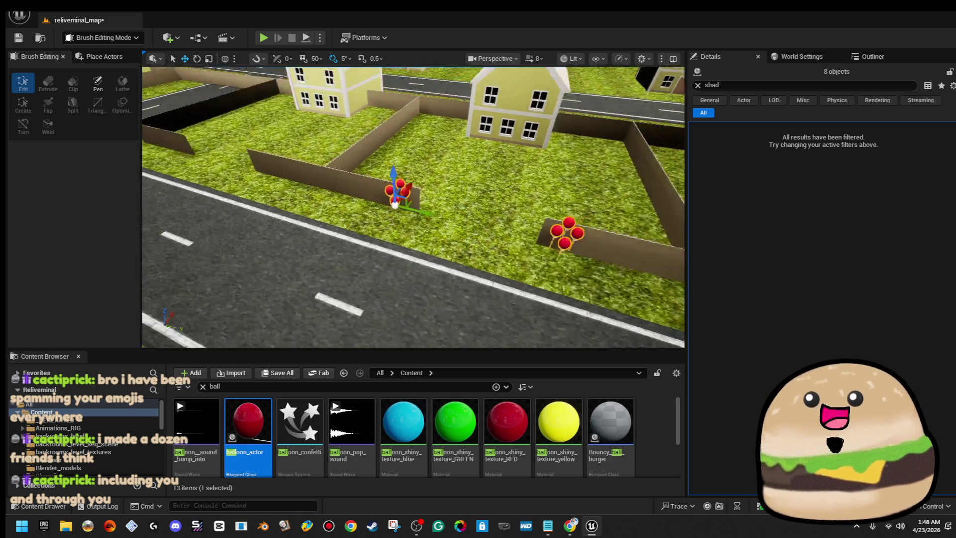
pyautogui.scroll(10, 494, 291)
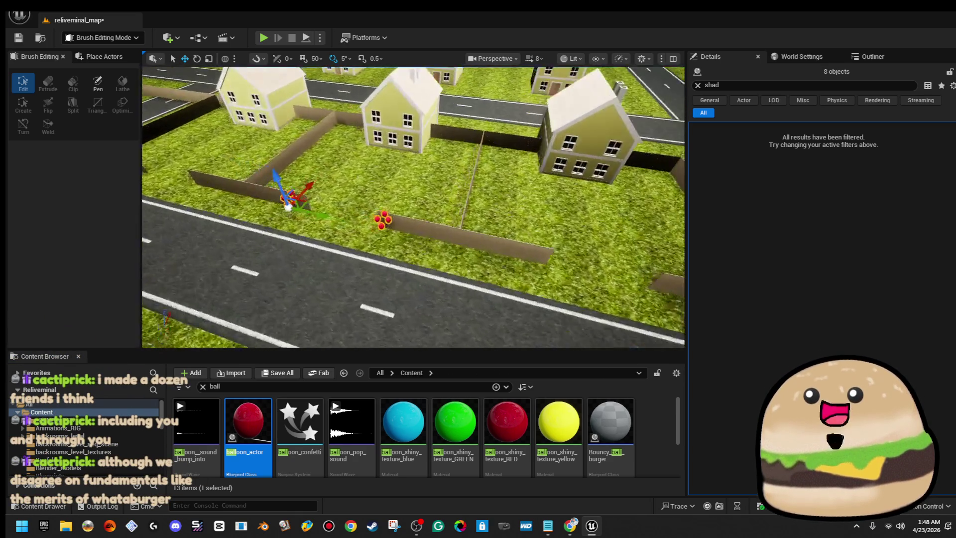
pyautogui.rightClick(493, 292)
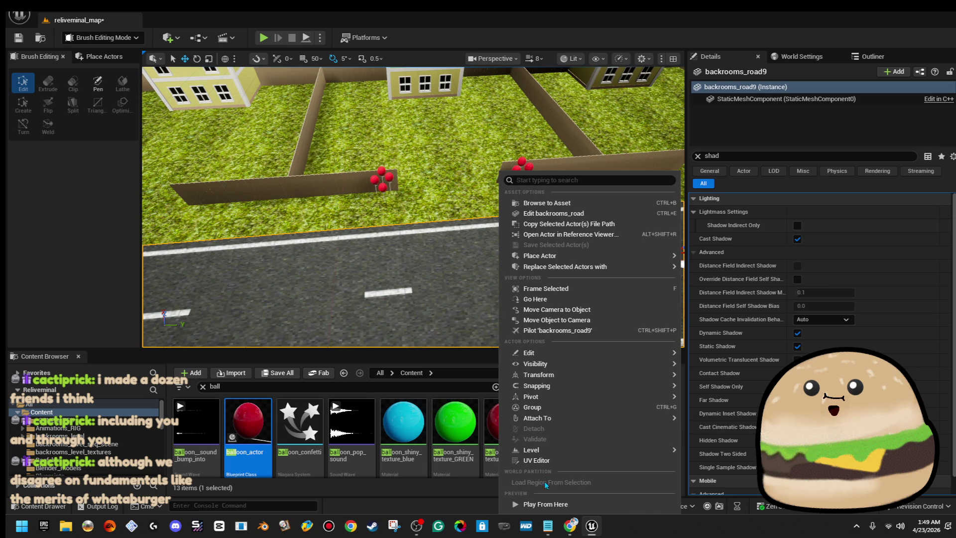
pyautogui.click(551, 507)
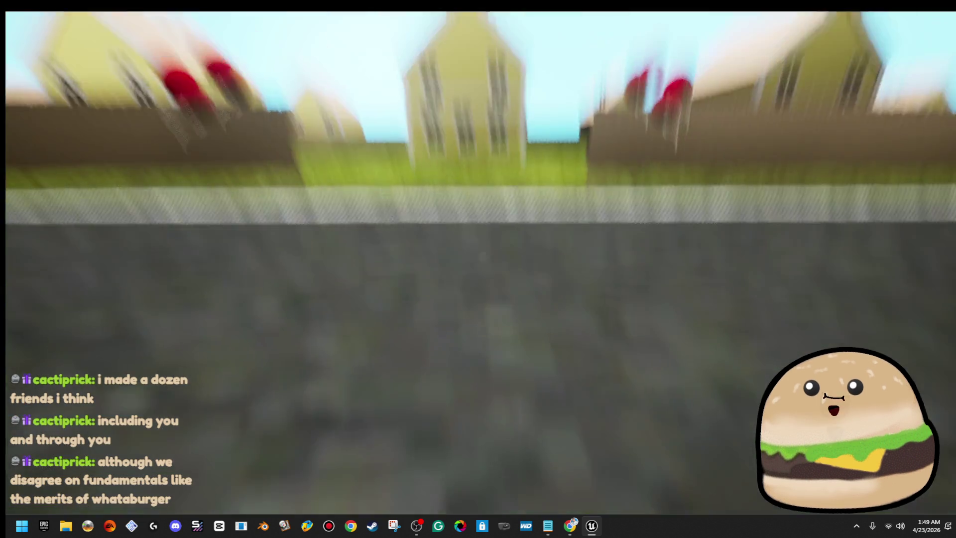
# - Walk across the road and lawn to the fence beneath the red balloons, then stop the play-test
pyautogui.press('w')
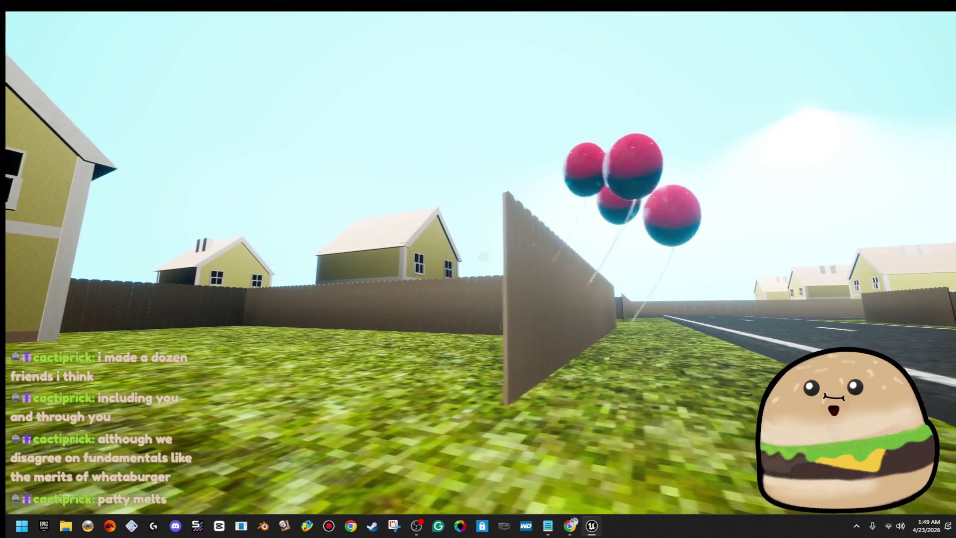
pyautogui.moveTo(478, 268)
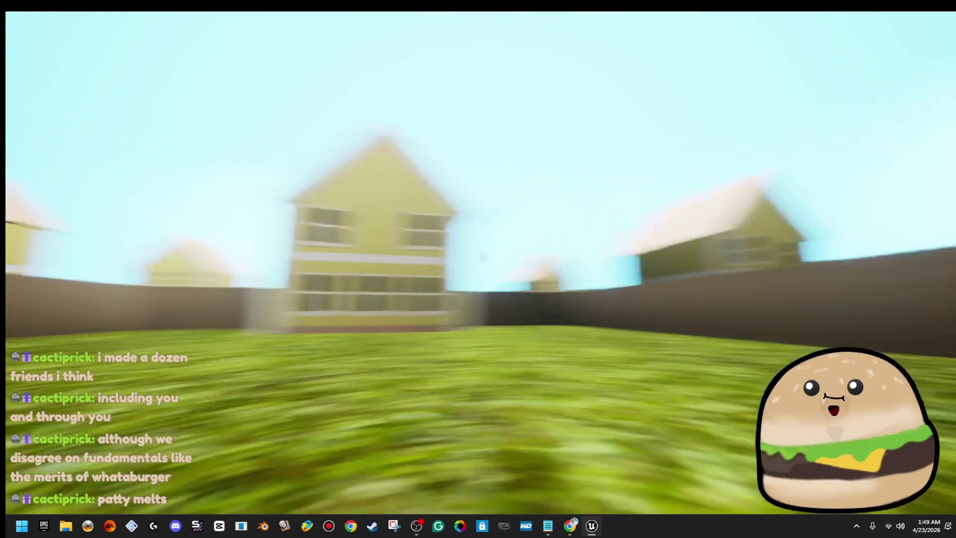
pyautogui.press('w')
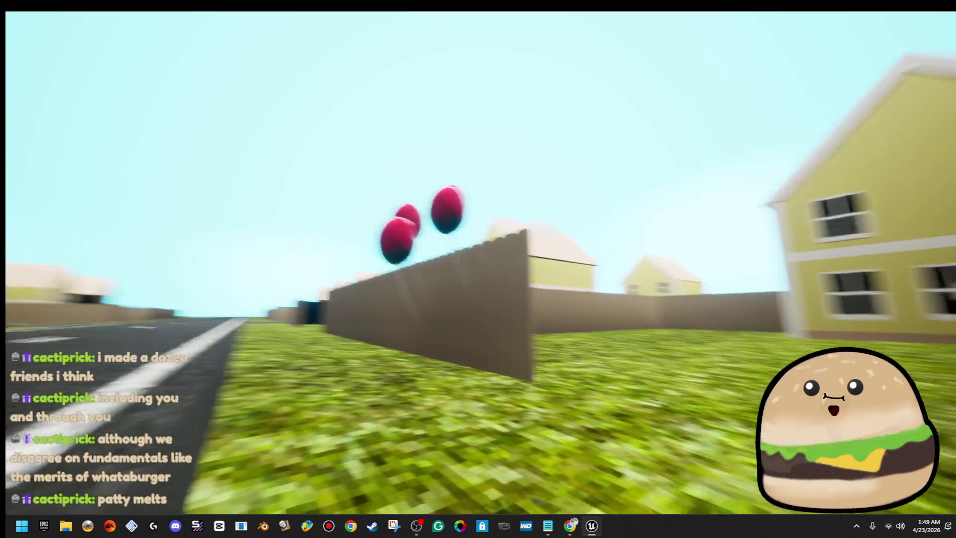
pyautogui.press('w')
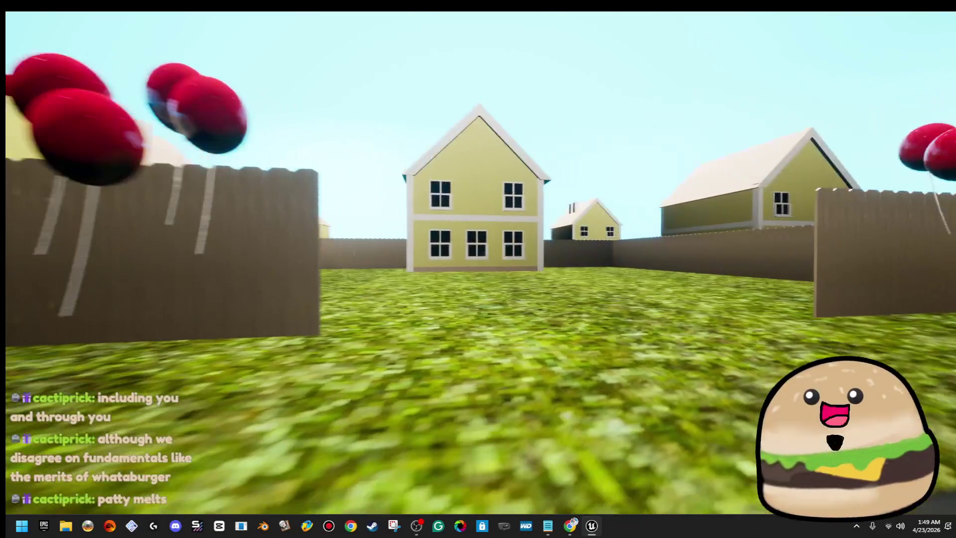
pyautogui.press('w')
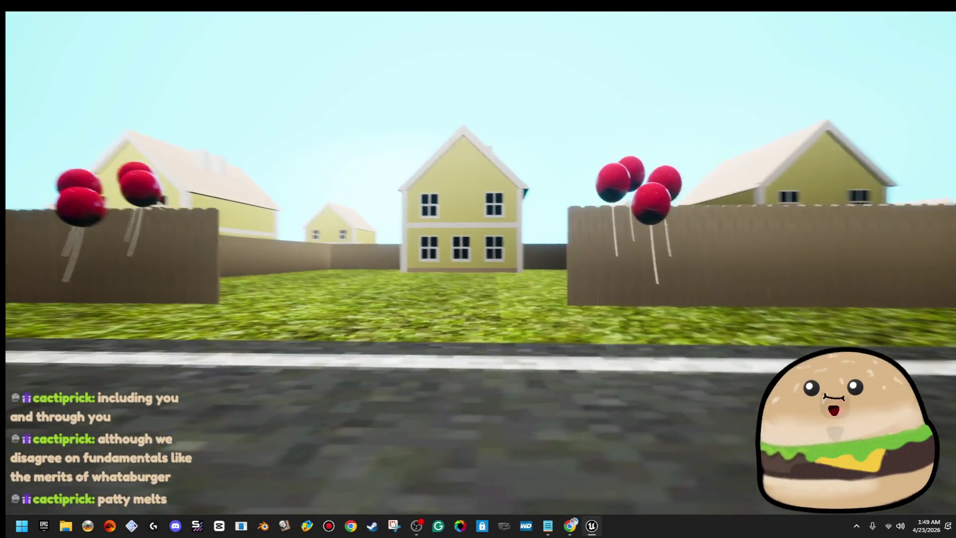
pyautogui.press('w')
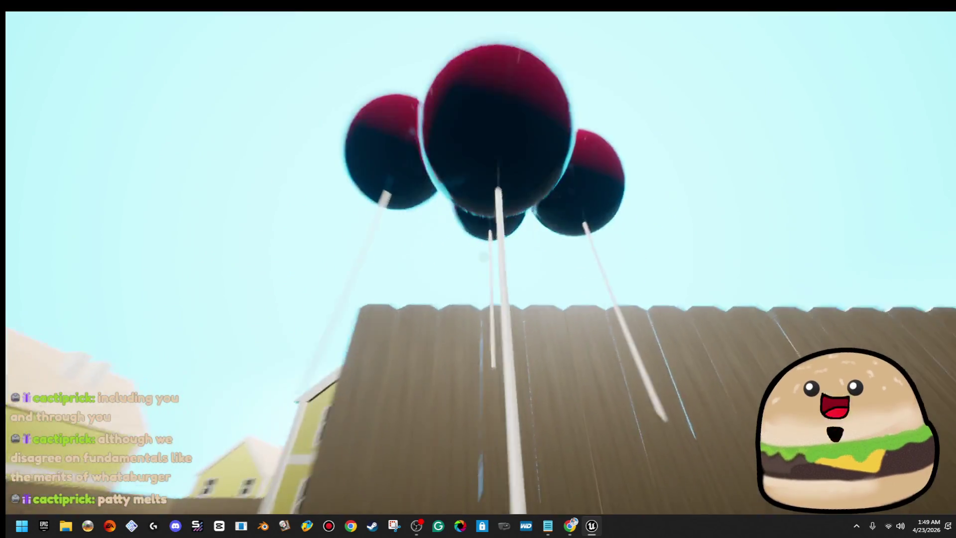
pyautogui.press('s')
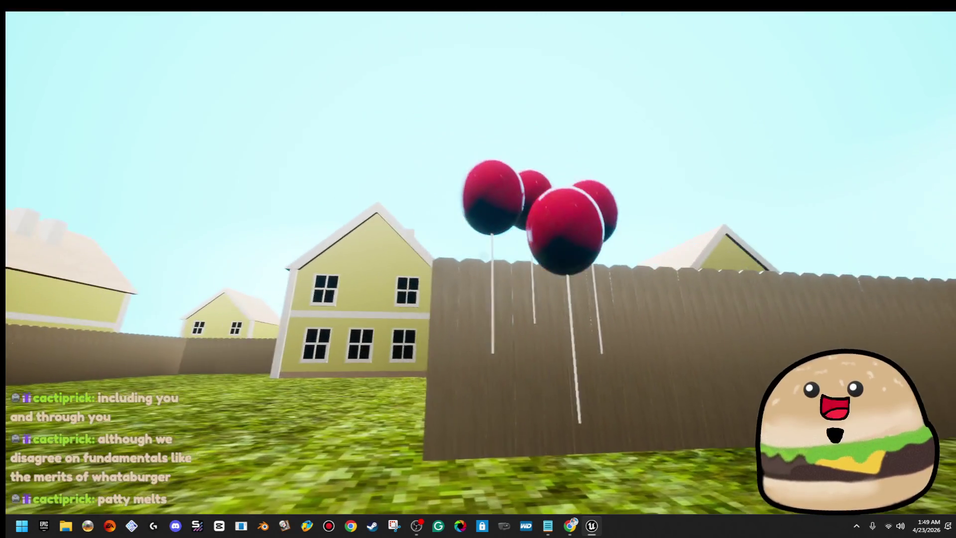
pyautogui.press('Escape')
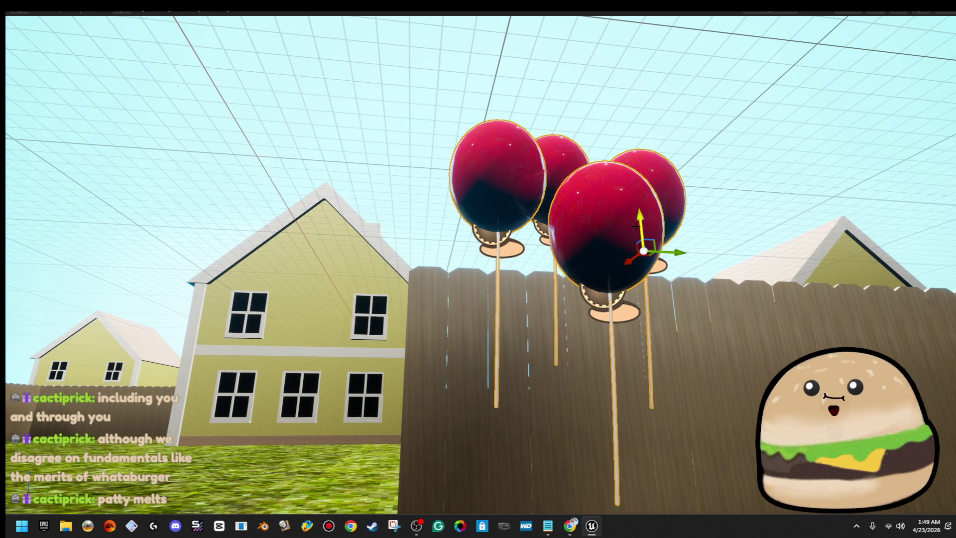
# - Raise the view over the yard, play-test from a road spot, then stop
pyautogui.press('s')
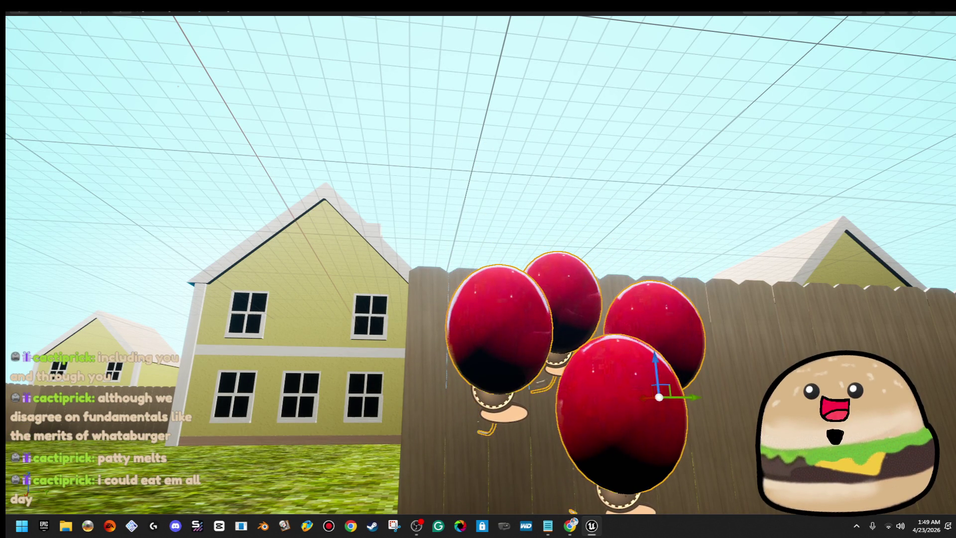
pyautogui.press('e')
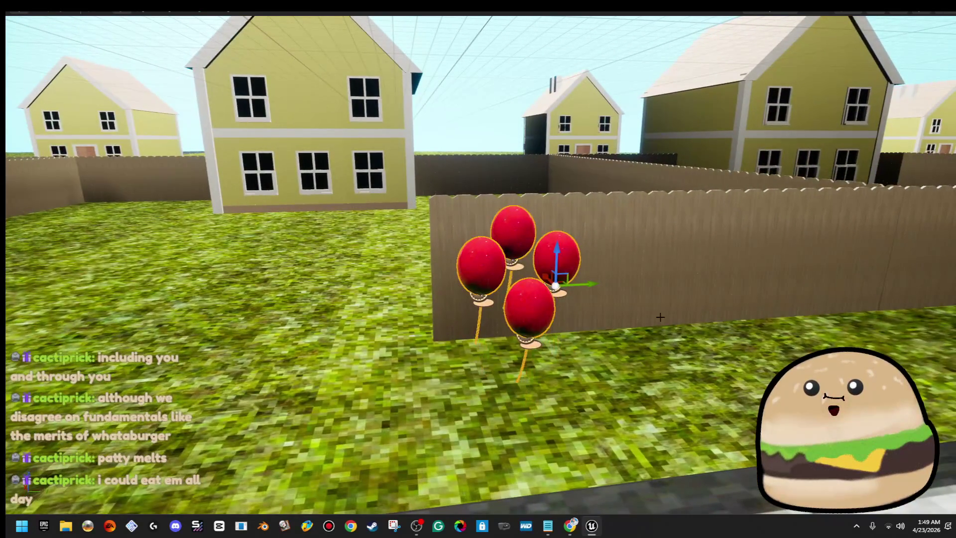
pyautogui.press('w')
pyautogui.press('d')
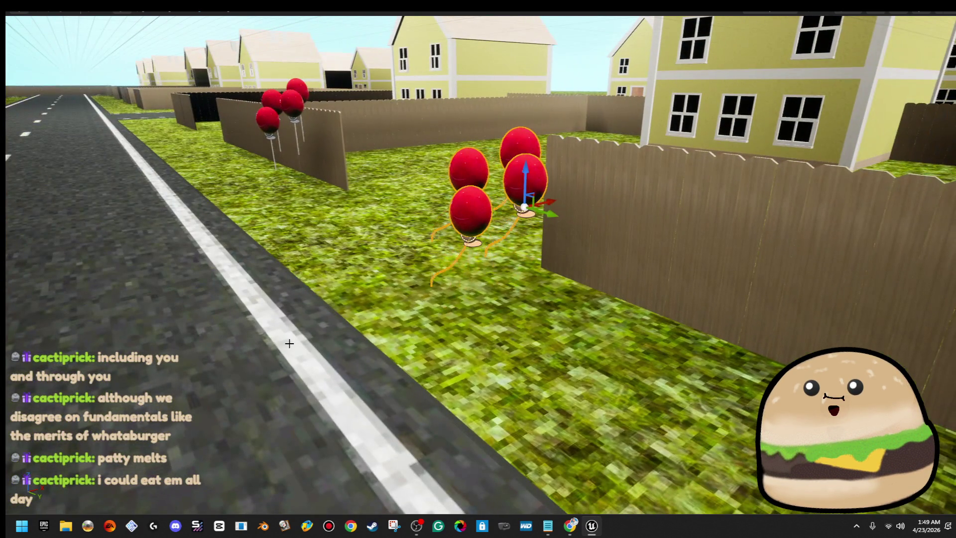
pyautogui.rightClick(304, 362)
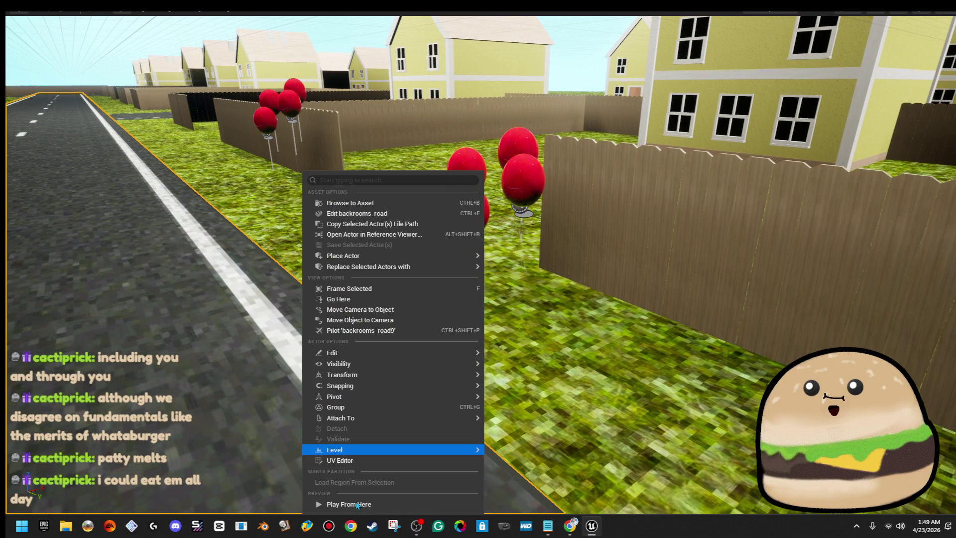
pyautogui.click(357, 504)
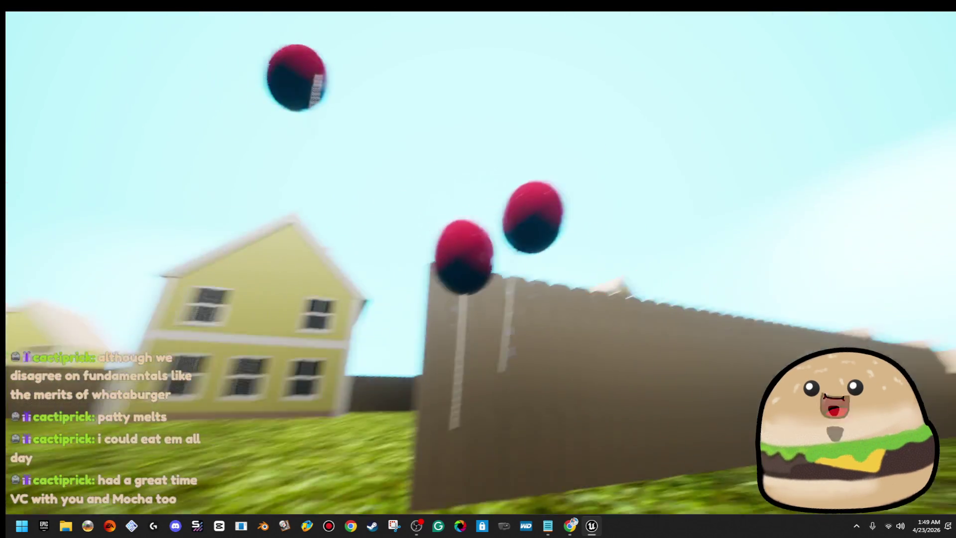
pyautogui.press('Escape')
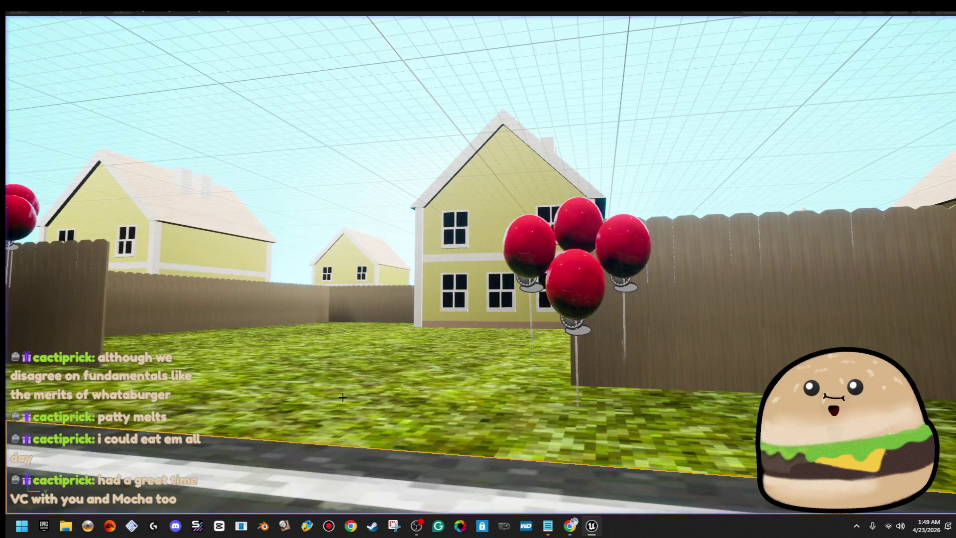
# - Alt-drag a copy of the balloon cluster into the left yard and slide it along that fence
pyautogui.press('f')
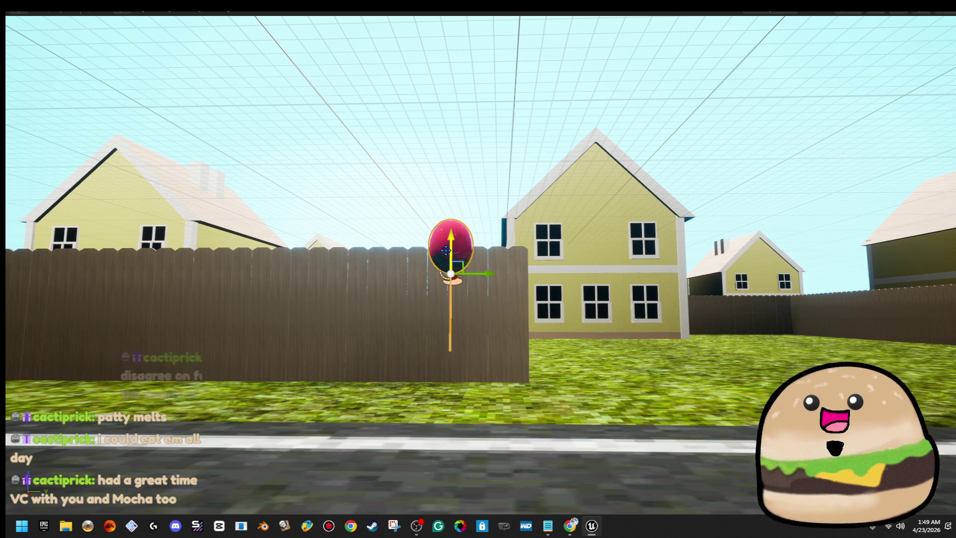
pyautogui.hotkey('alt', 'p')
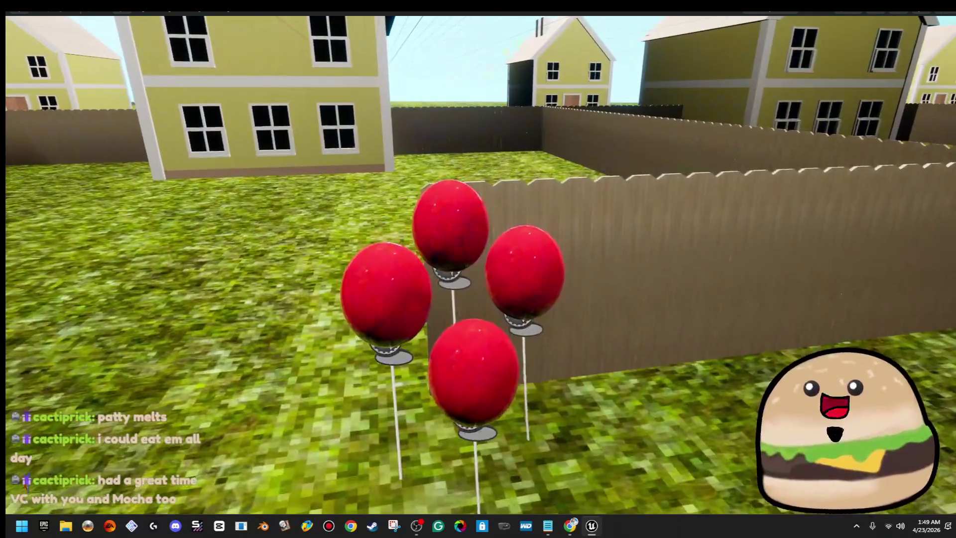
pyautogui.moveTo(462, 377); pyautogui.dragTo(692, 355)
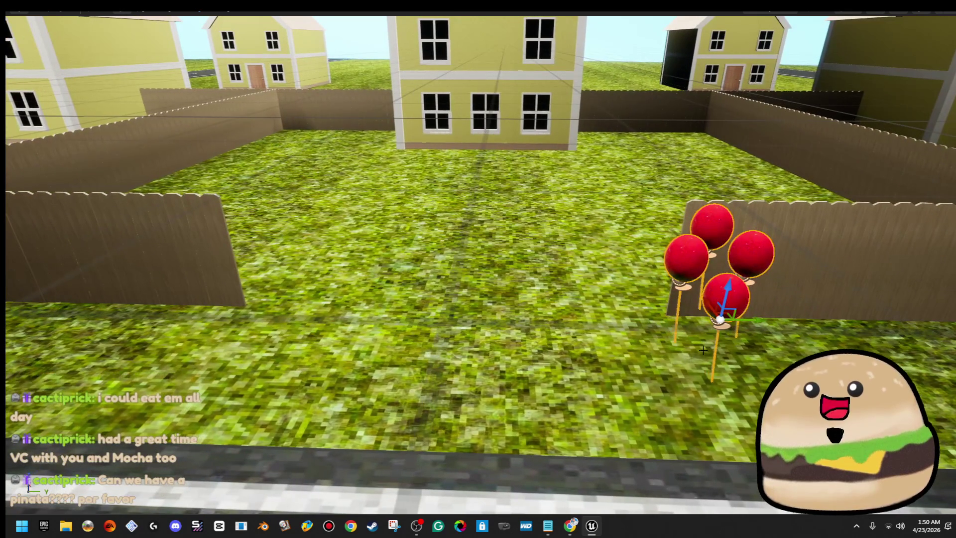
pyautogui.moveTo(756, 320); pyautogui.dragTo(205, 298)
pyautogui.scroll(3, 275, 291)
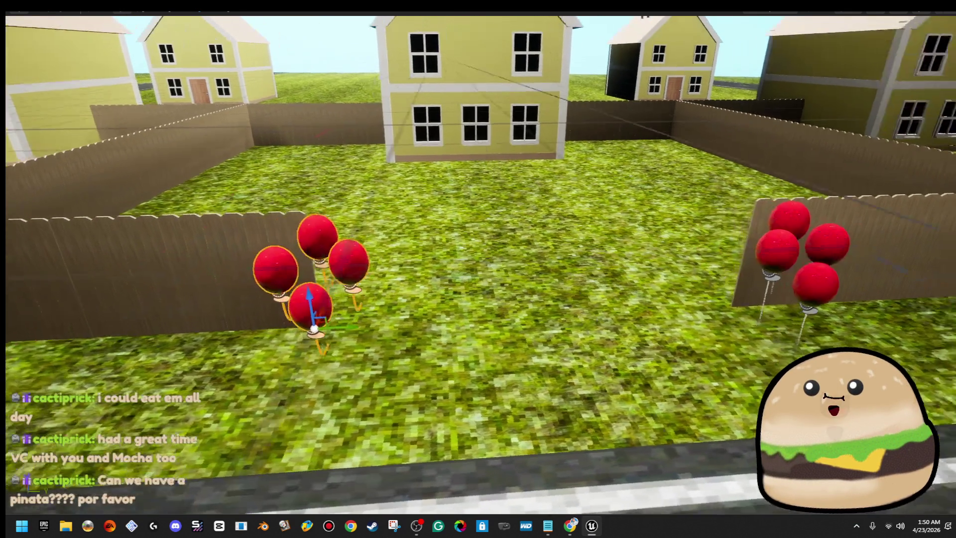
pyautogui.moveTo(275, 291); pyautogui.dragTo(467, 310)
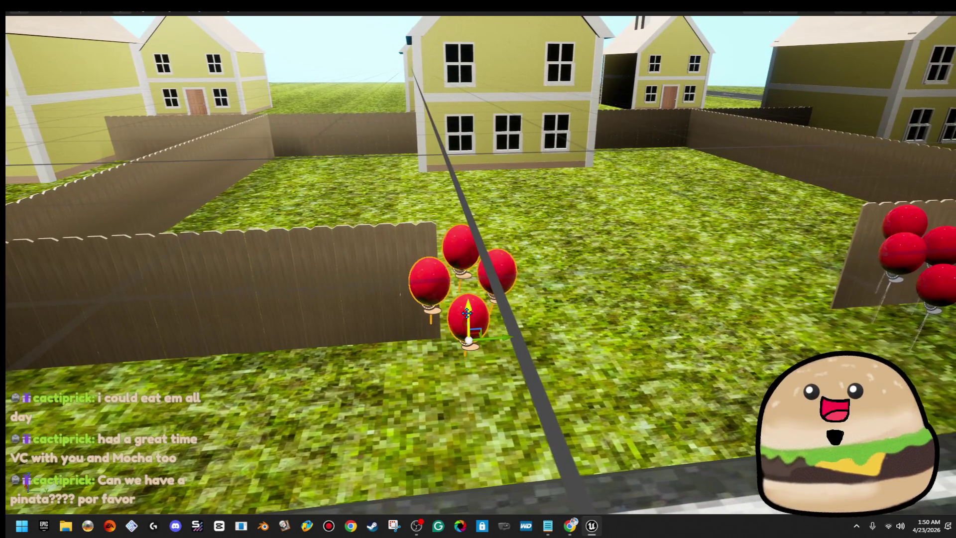
pyautogui.moveTo(506, 338)
pyautogui.mouseDown()
pyautogui.moveTo(463, 339)
pyautogui.moveTo(463, 323)
pyautogui.moveTo(428, 309)
pyautogui.moveTo(468, 311)
pyautogui.mouseUp()
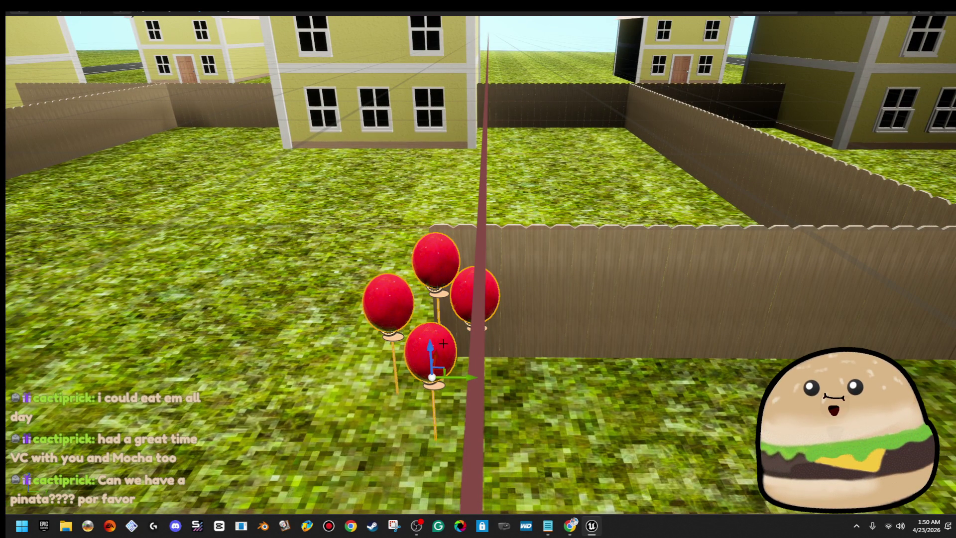
pyautogui.moveTo(474, 376)
pyautogui.mouseDown()
pyautogui.moveTo(812, 331)
pyautogui.moveTo(801, 321)
pyautogui.moveTo(859, 328)
pyautogui.moveTo(449, 318)
pyautogui.moveTo(420, 355)
pyautogui.mouseUp()
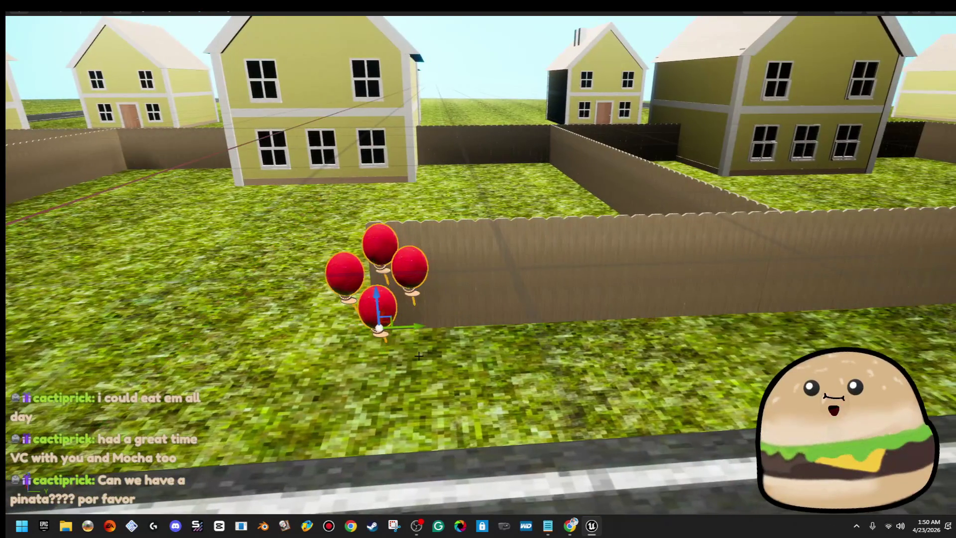
pyautogui.moveTo(392, 324); pyautogui.dragTo(366, 312)
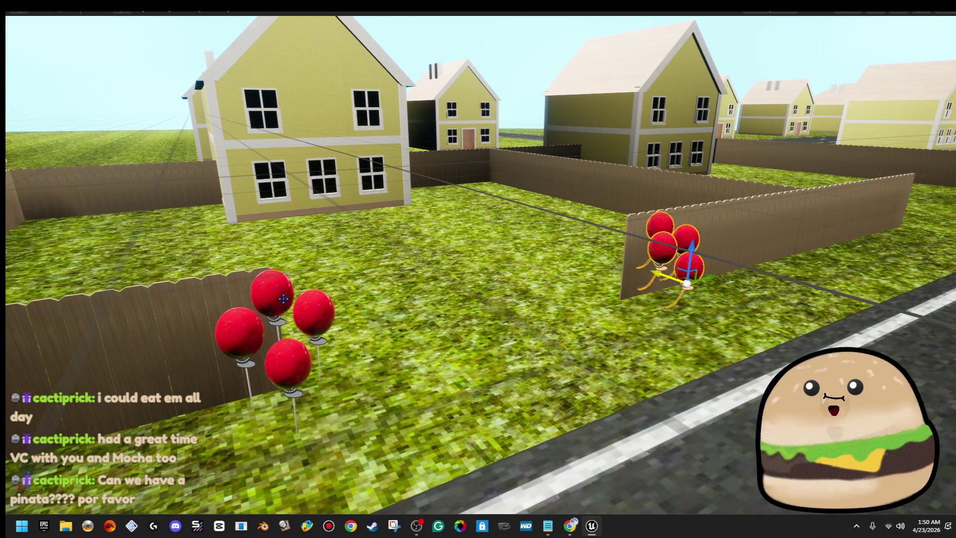
pyautogui.moveTo(366, 313)
pyautogui.mouseDown()
pyautogui.moveTo(416, 336)
pyautogui.moveTo(366, 372)
pyautogui.mouseUp()
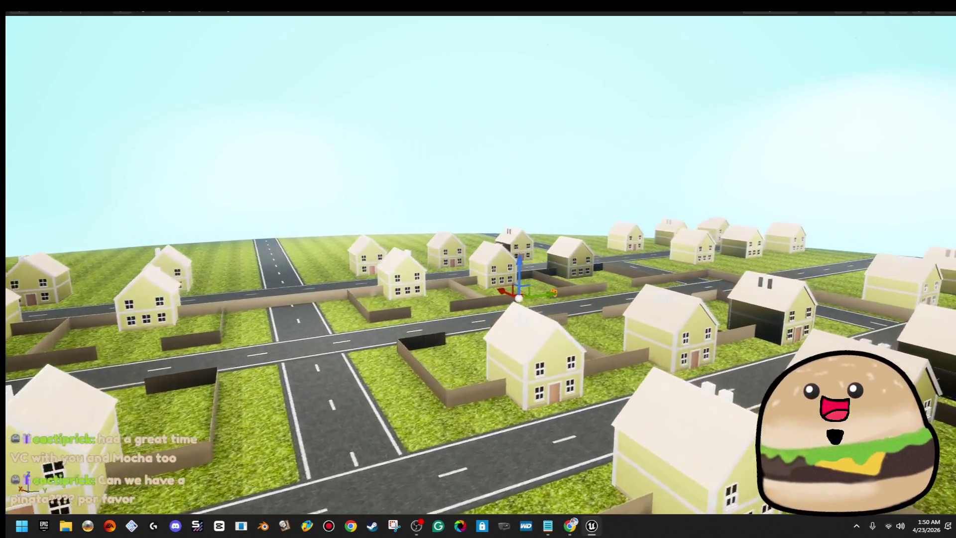
# - Fly down to the red balloon cluster by the fence and rotate it around its base
pyautogui.moveTo(366, 371); pyautogui.dragTo(356, 378)
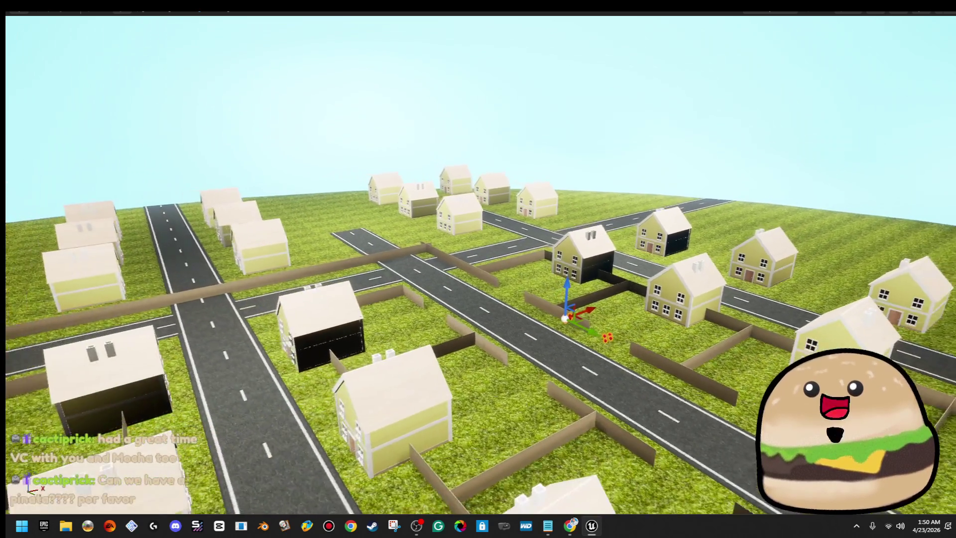
pyautogui.moveTo(356, 378)
pyautogui.mouseDown()
pyautogui.moveTo(338, 378)
pyautogui.moveTo(363, 375)
pyautogui.moveTo(370, 287)
pyautogui.mouseUp()
pyautogui.press('e')
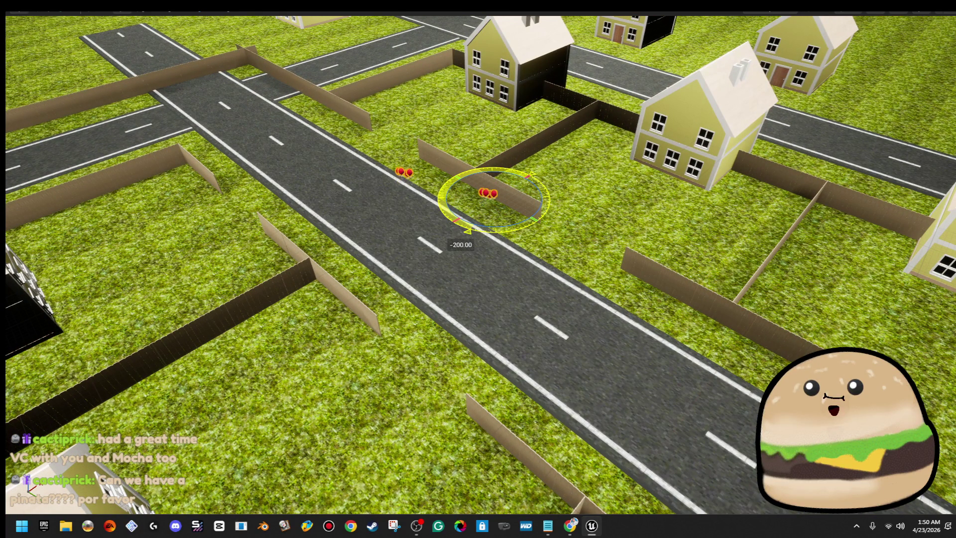
pyautogui.moveTo(492, 231)
pyautogui.mouseDown()
pyautogui.moveTo(478, 209)
pyautogui.moveTo(449, 209)
pyautogui.moveTo(429, 214)
pyautogui.moveTo(428, 239)
pyautogui.moveTo(478, 224)
pyautogui.moveTo(478, 214)
pyautogui.mouseUp()
# - Select the small roadside cluster, frame the balloon clusters closer, and bring up the birthday notes
pyautogui.click(238, 317)
pyautogui.moveTo(199, 334); pyautogui.dragTo(270, 345)
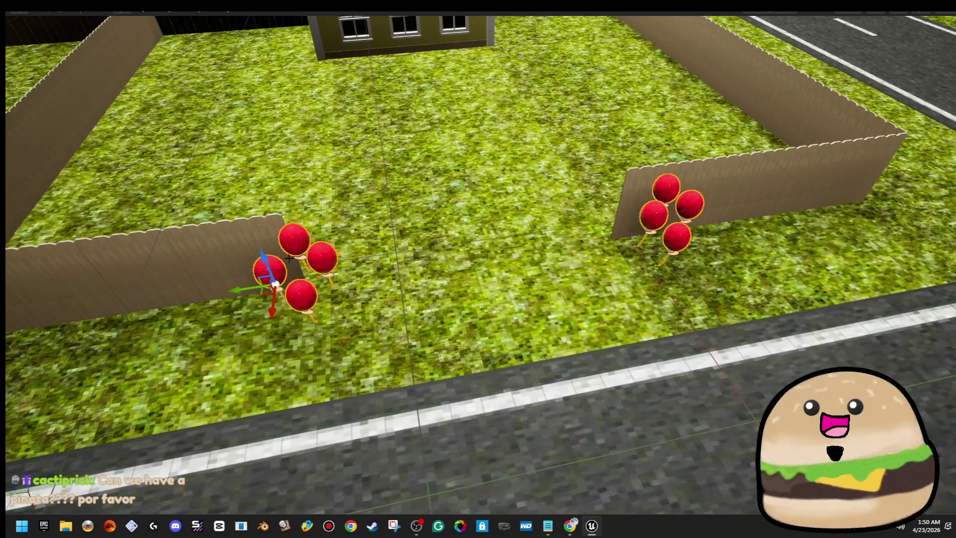
pyautogui.moveTo(228, 290)
pyautogui.mouseDown()
pyautogui.moveTo(174, 295)
pyautogui.moveTo(329, 277)
pyautogui.mouseUp()
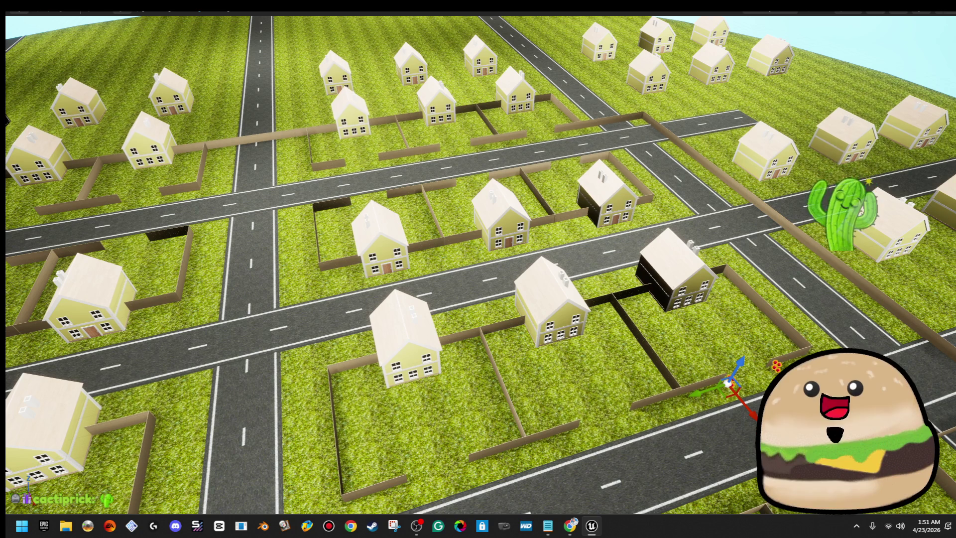
pyautogui.click(548, 526)
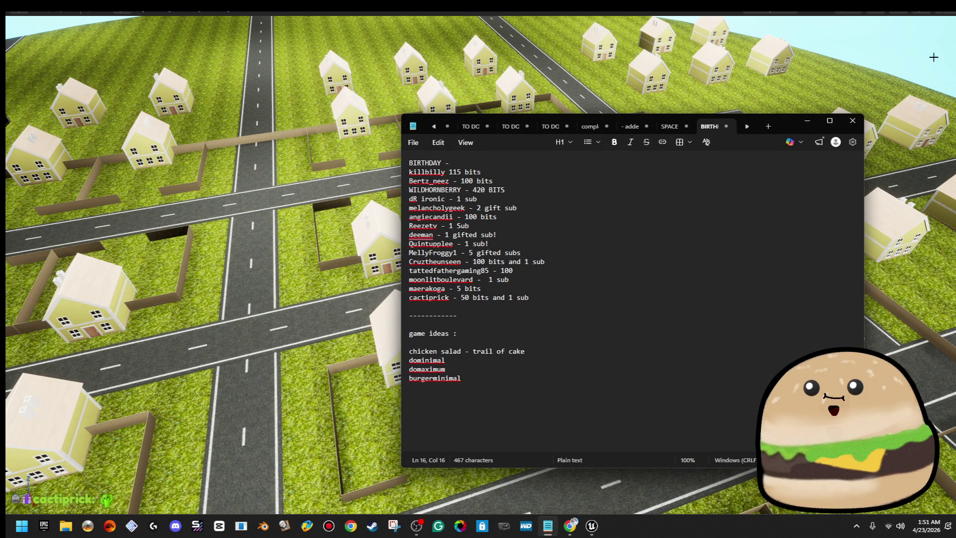
# - Tuck the birthday notes window away to return to the Unreal Engine editor
pyautogui.click(808, 121)
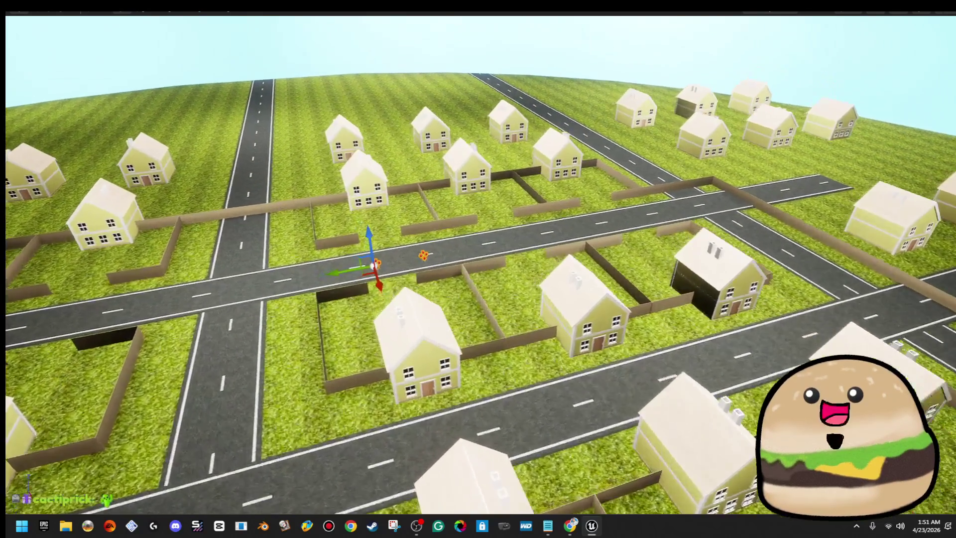
# - Rotate the fence-side red balloon cluster 165 degrees about Z, then return to the move gizmo
pyautogui.press('e')
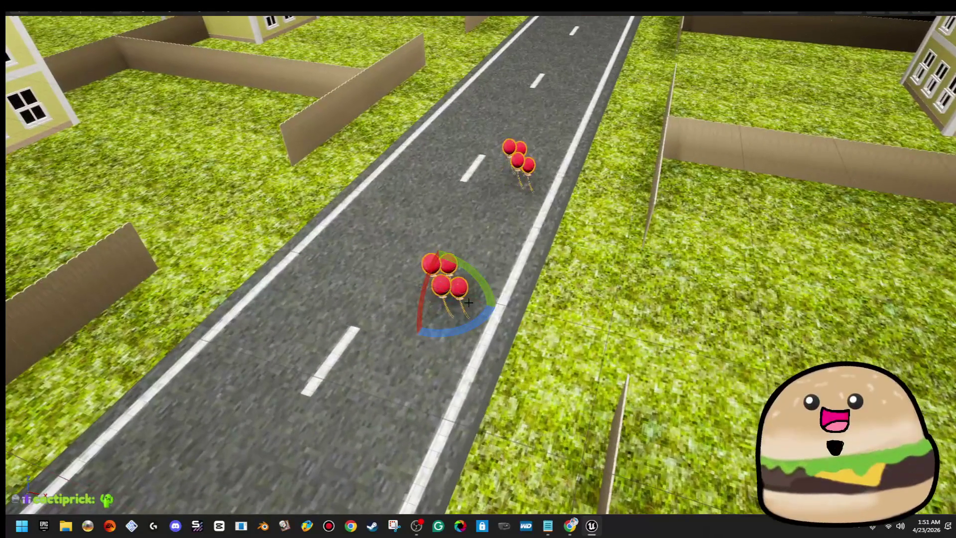
pyautogui.moveTo(472, 316)
pyautogui.mouseDown()
pyautogui.moveTo(438, 352)
pyautogui.moveTo(498, 307)
pyautogui.mouseUp()
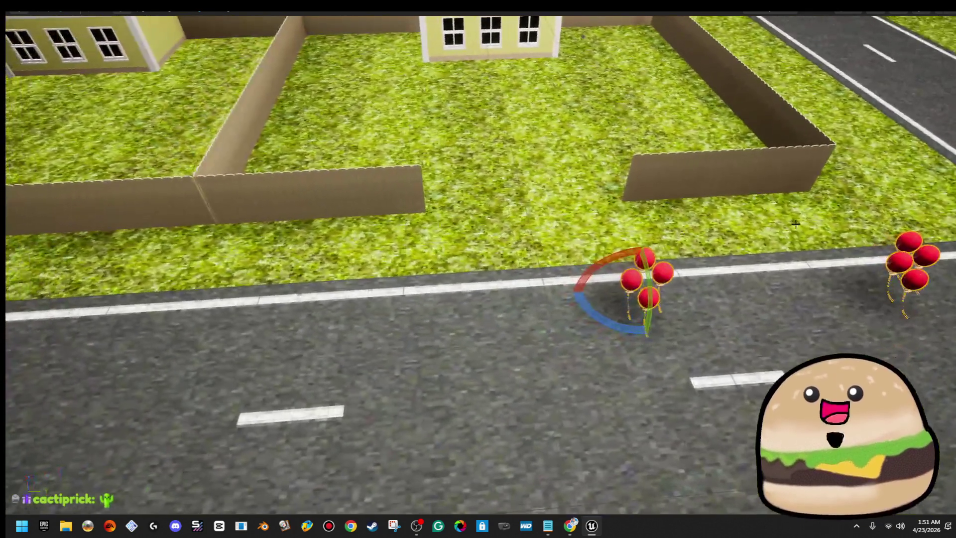
pyautogui.press('w')
# - Orbit around the balloons, pull back over the neighbourhood, and exit fullscreen with F11
pyautogui.moveTo(611, 334)
pyautogui.mouseDown()
pyautogui.moveTo(478, 388)
pyautogui.moveTo(500, 338)
pyautogui.mouseUp()
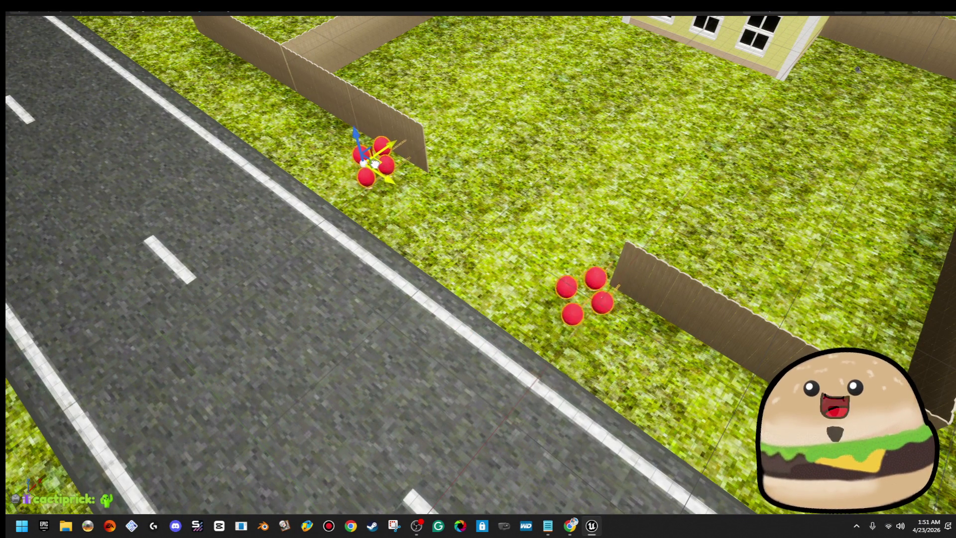
pyautogui.moveTo(398, 157)
pyautogui.mouseDown()
pyautogui.moveTo(299, 160)
pyautogui.moveTo(618, 267)
pyautogui.mouseUp()
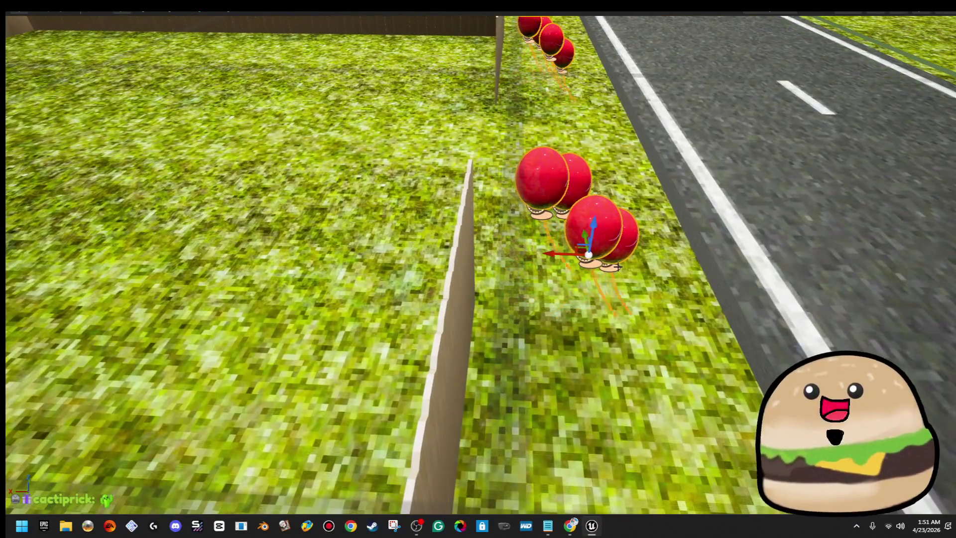
pyautogui.moveTo(524, 254)
pyautogui.mouseDown()
pyautogui.moveTo(524, 339)
pyautogui.moveTo(548, 323)
pyautogui.moveTo(547, 423)
pyautogui.moveTo(528, 433)
pyautogui.moveTo(528, 453)
pyautogui.mouseUp()
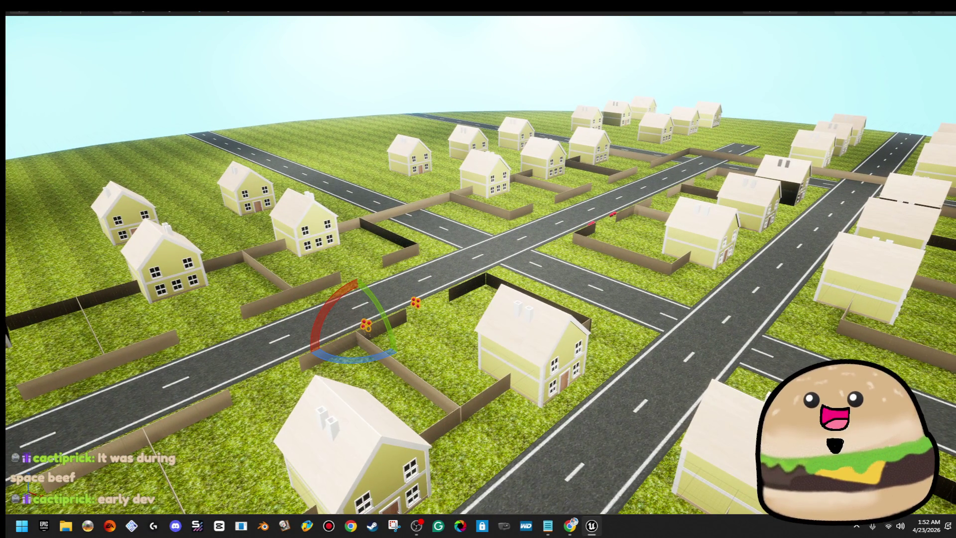
pyautogui.scroll(3, 647, 375)
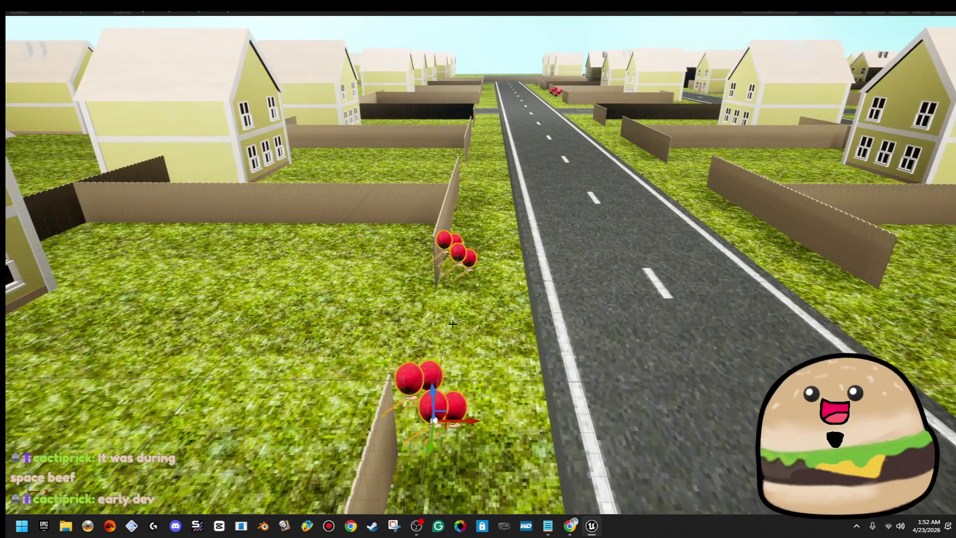
pyautogui.press('F11')
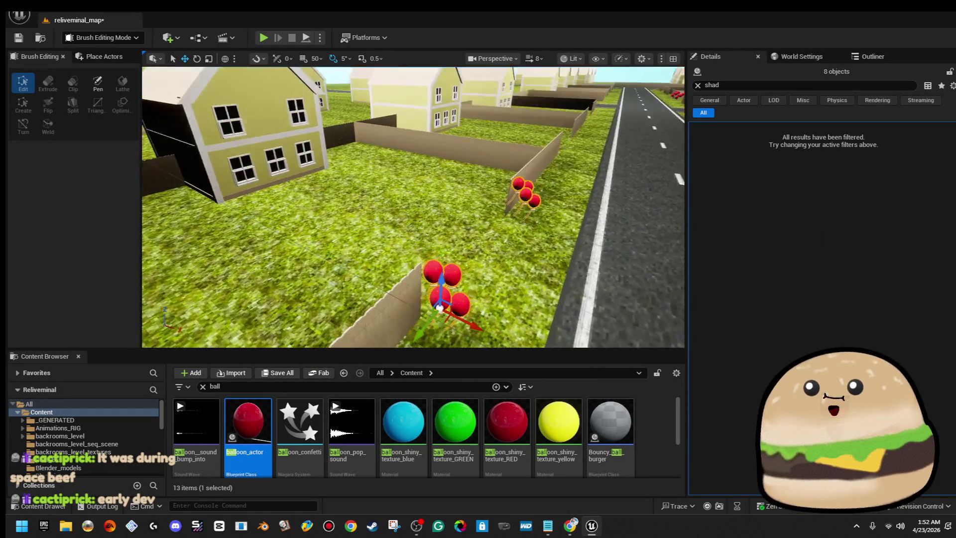
# - Clear the Details search filter and give the front red balloon the blue balloon material
pyautogui.click(698, 85)
pyautogui.scroll(5, 401, 231)
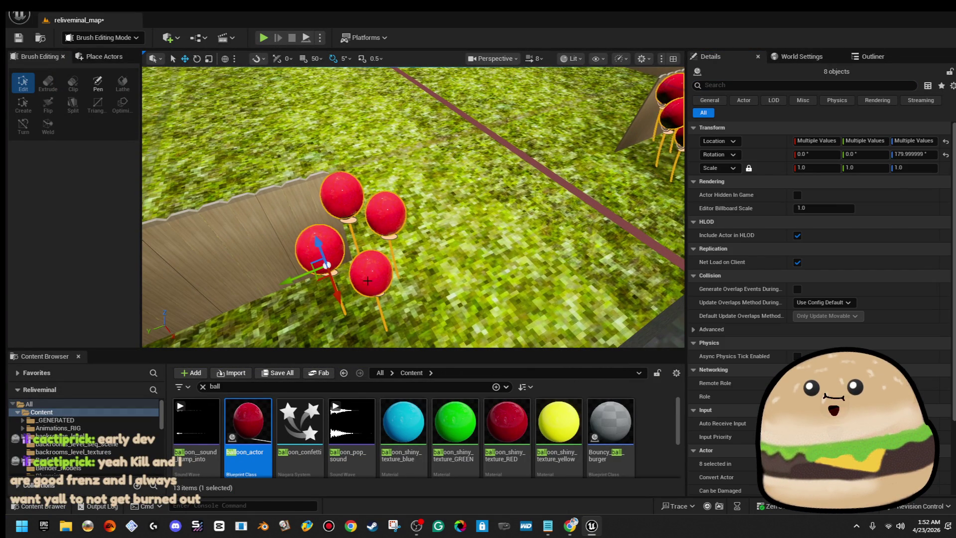
pyautogui.click(371, 276)
pyautogui.moveTo(399, 414); pyautogui.dragTo(370, 263)
pyautogui.moveTo(414, 397)
pyautogui.mouseDown()
pyautogui.moveTo(408, 327)
pyautogui.moveTo(381, 274)
pyautogui.mouseUp()
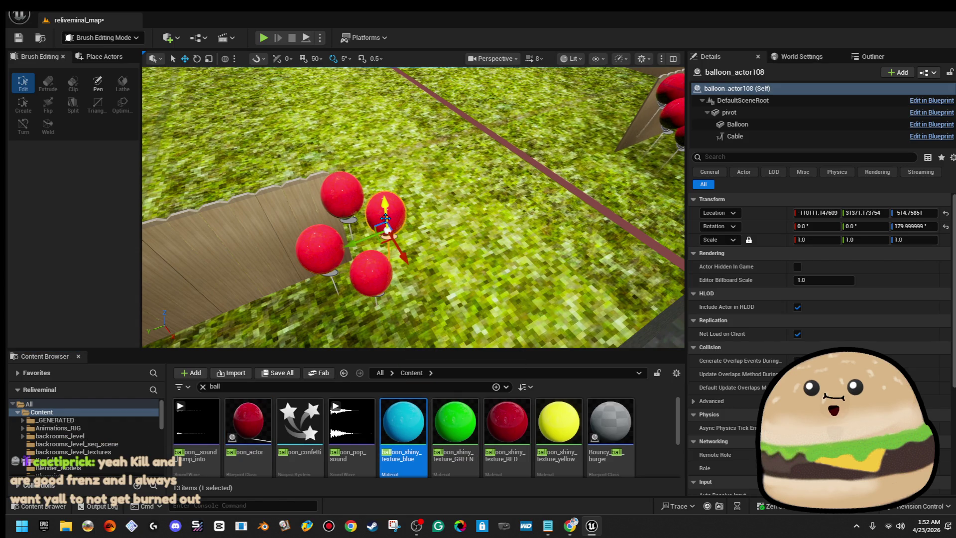
pyautogui.click(775, 127)
pyautogui.moveTo(428, 413)
pyautogui.mouseDown()
pyautogui.moveTo(841, 299)
pyautogui.moveTo(804, 316)
pyautogui.mouseUp()
# - Make the remaining three red balloons of that cluster blue as well
pyautogui.click(380, 263)
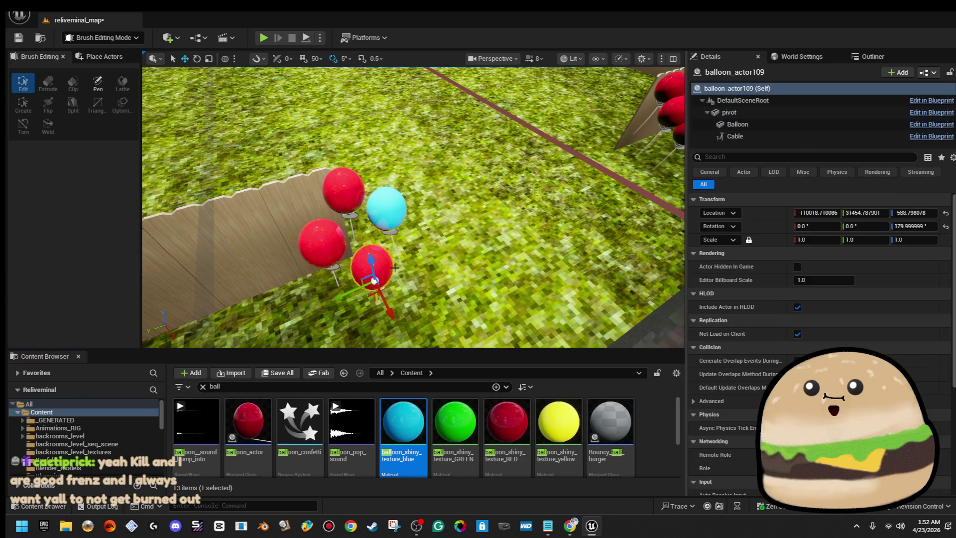
pyautogui.click(776, 125)
pyautogui.moveTo(417, 432); pyautogui.dragTo(866, 310)
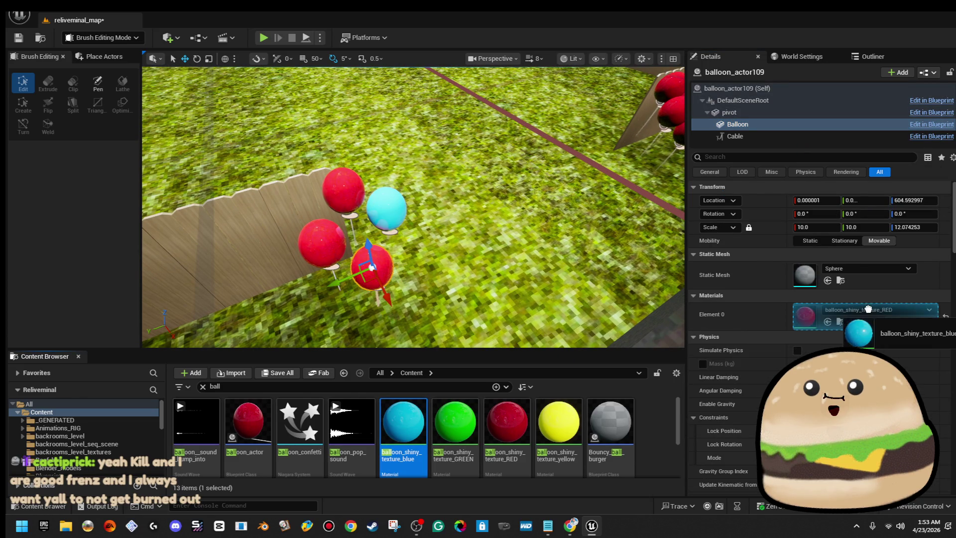
pyautogui.click(343, 189)
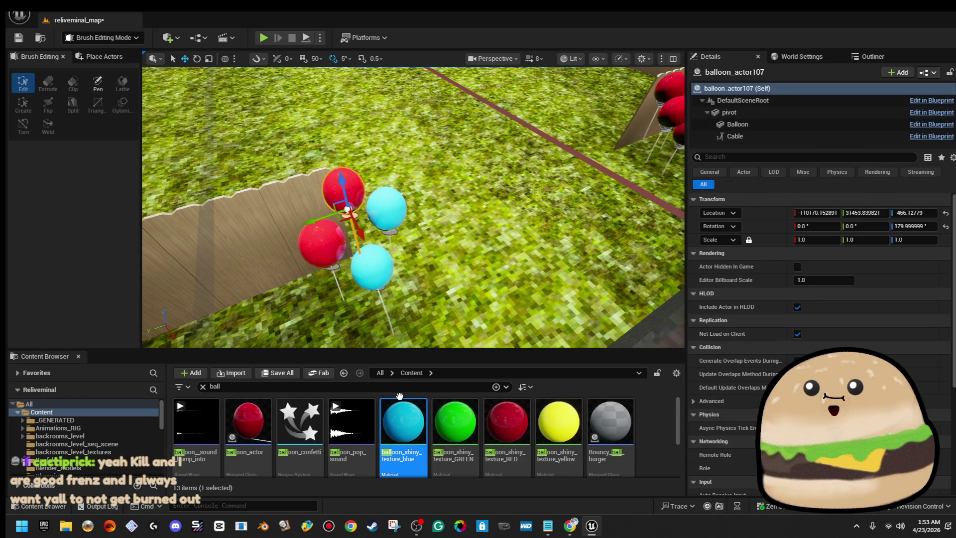
pyautogui.click(776, 126)
pyautogui.moveTo(403, 423)
pyautogui.mouseDown()
pyautogui.moveTo(704, 380)
pyautogui.moveTo(804, 317)
pyautogui.mouseUp()
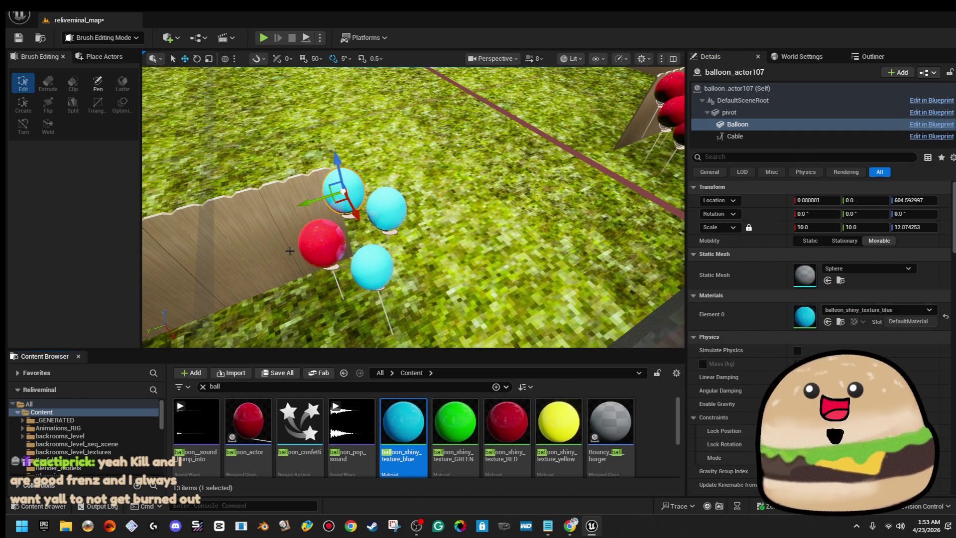
pyautogui.click(326, 230)
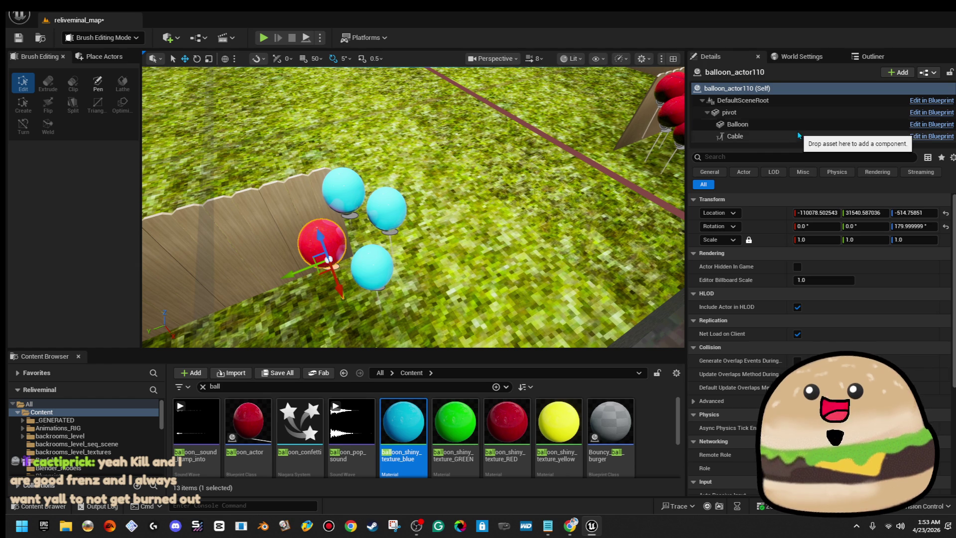
pyautogui.click(795, 125)
pyautogui.moveTo(403, 423)
pyautogui.mouseDown()
pyautogui.moveTo(448, 404)
pyautogui.moveTo(804, 316)
pyautogui.mouseUp()
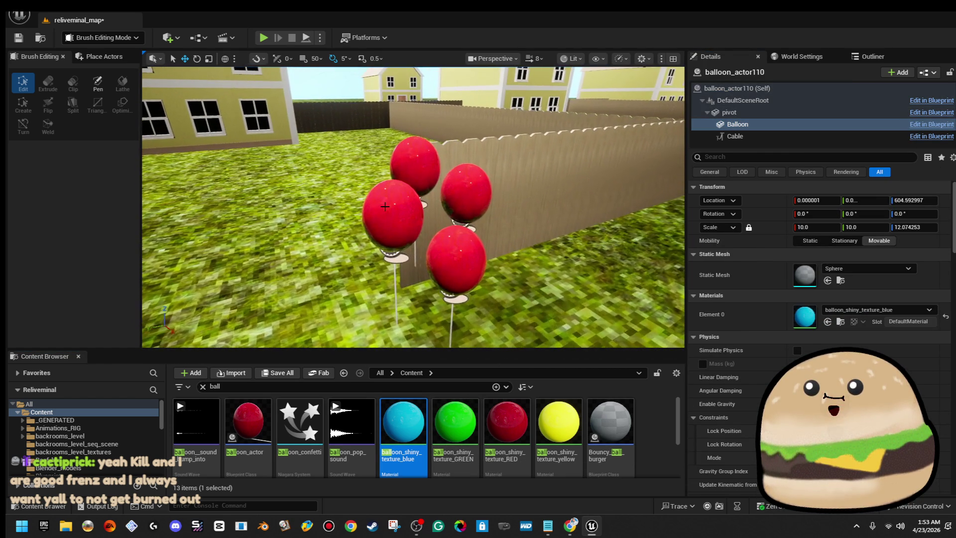
# - Turn the top and top-right balloons of the other red cluster blue
pyautogui.click(420, 165)
pyautogui.click(737, 124)
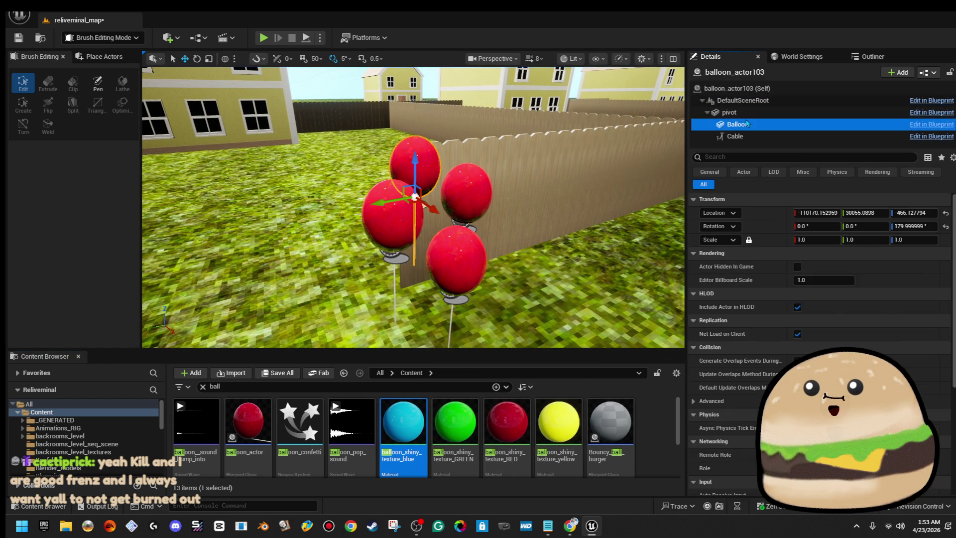
pyautogui.moveTo(404, 423); pyautogui.dragTo(804, 316)
pyautogui.click(470, 187)
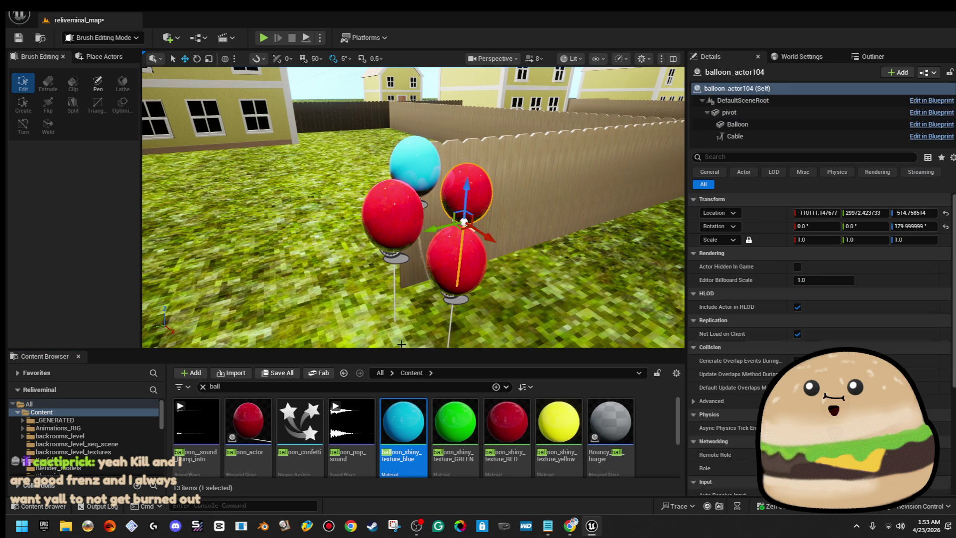
pyautogui.moveTo(404, 423)
pyautogui.mouseDown()
pyautogui.moveTo(837, 305)
pyautogui.moveTo(838, 184)
pyautogui.moveTo(771, 200)
pyautogui.moveTo(468, 471)
pyautogui.moveTo(367, 469)
pyautogui.mouseUp()
pyautogui.click(490, 184)
pyautogui.click(806, 124)
pyautogui.moveTo(404, 423)
pyautogui.mouseDown()
pyautogui.moveTo(791, 318)
pyautogui.moveTo(773, 326)
pyautogui.mouseUp()
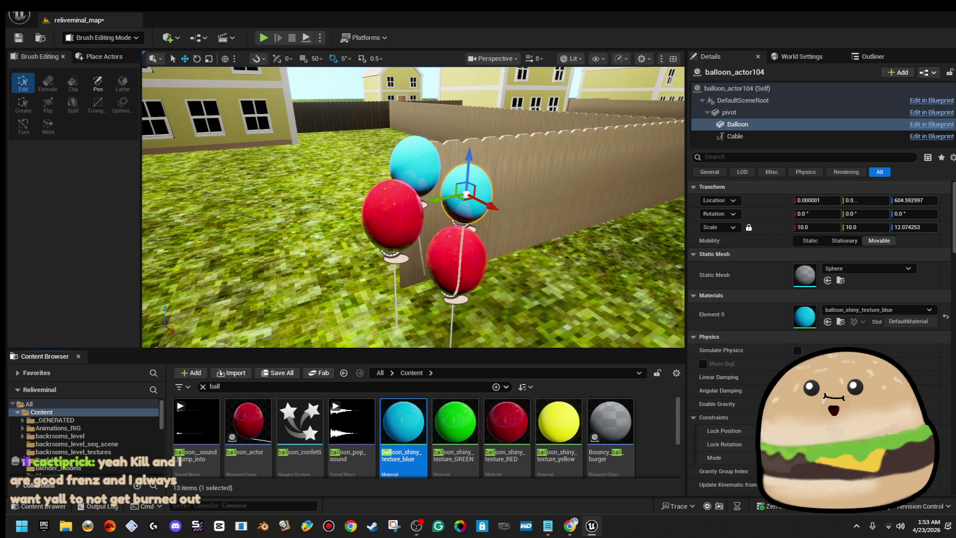
# - Make the left and last balloons of that cluster blue
pyautogui.click(386, 228)
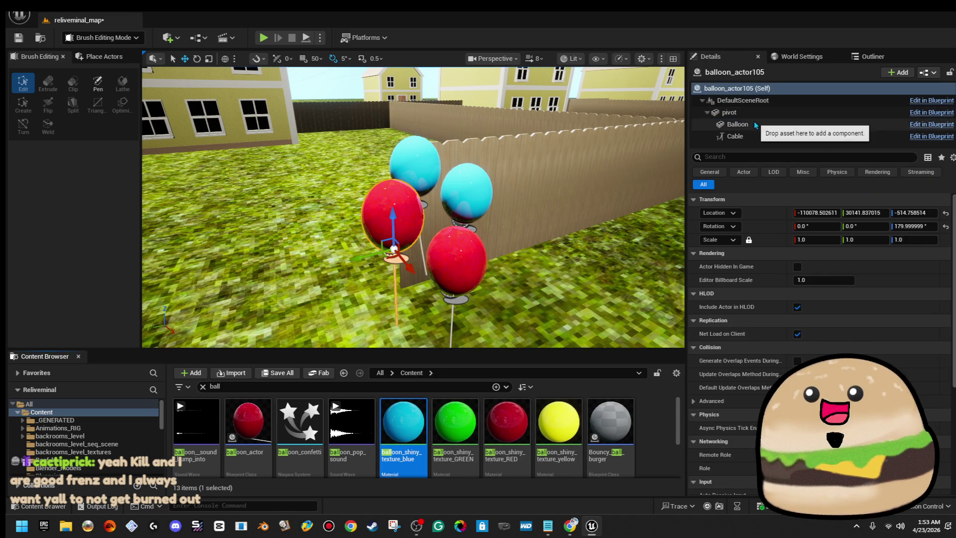
pyautogui.click(738, 124)
pyautogui.moveTo(404, 423)
pyautogui.mouseDown()
pyautogui.moveTo(893, 302)
pyautogui.moveTo(892, 310)
pyautogui.mouseUp()
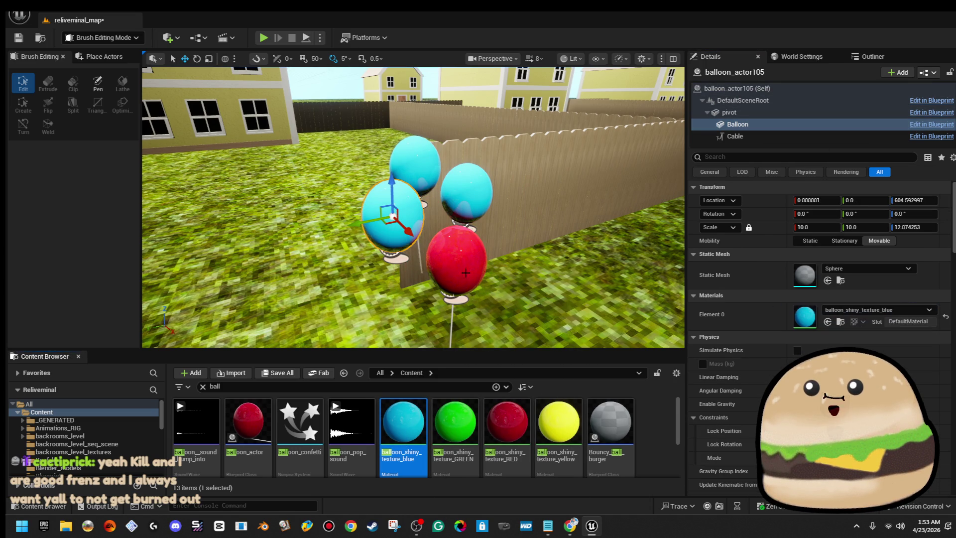
pyautogui.click(429, 270)
pyautogui.moveTo(403, 423)
pyautogui.mouseDown()
pyautogui.moveTo(798, 172)
pyautogui.moveTo(777, 104)
pyautogui.moveTo(767, 134)
pyautogui.moveTo(773, 128)
pyautogui.mouseUp()
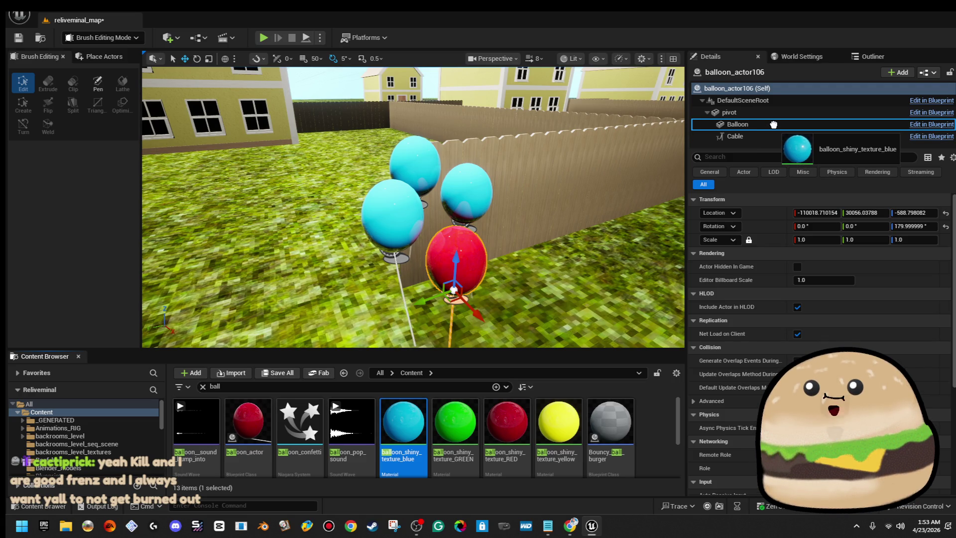
pyautogui.moveTo(774, 125); pyautogui.dragTo(780, 126)
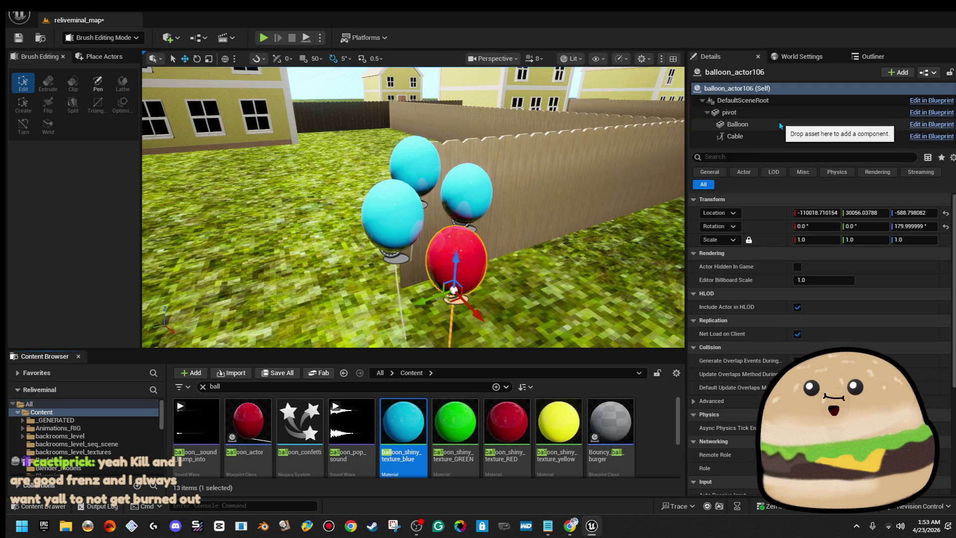
pyautogui.click(780, 126)
pyautogui.moveTo(408, 423); pyautogui.dragTo(846, 311)
# - Look down the road and give two balloons of the right red cluster the yellow material
pyautogui.scroll(-6, 526, 197)
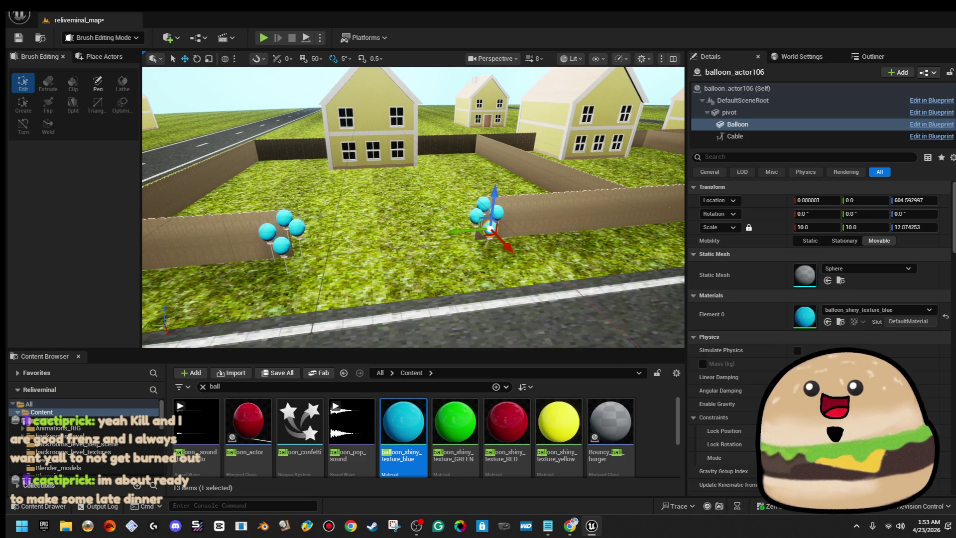
pyautogui.moveTo(552, 289)
pyautogui.mouseDown()
pyautogui.moveTo(428, 293)
pyautogui.moveTo(468, 291)
pyautogui.moveTo(513, 244)
pyautogui.mouseUp()
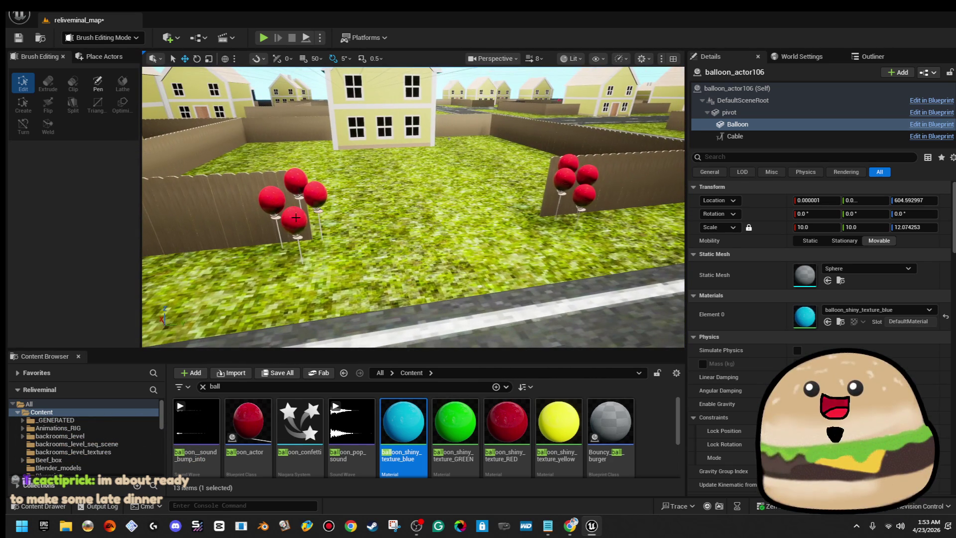
pyautogui.click(571, 159)
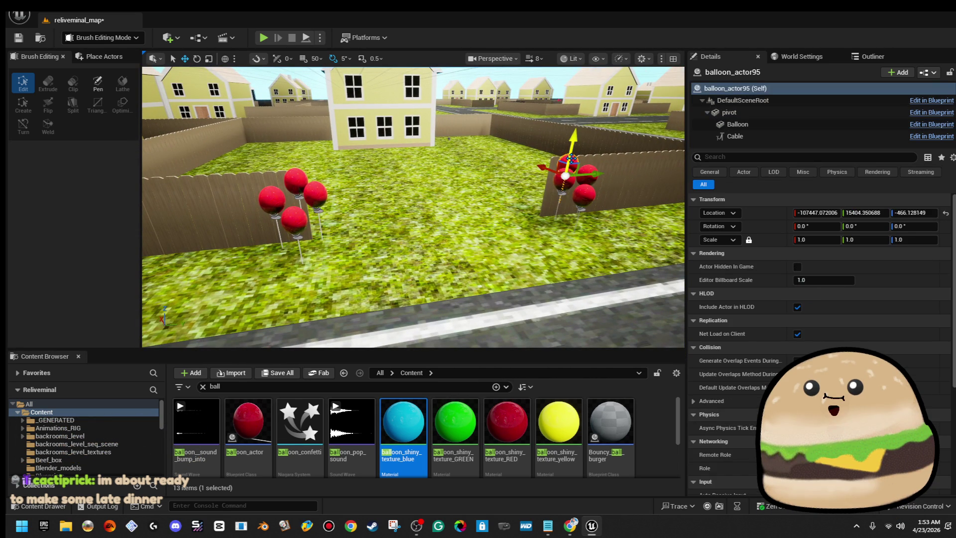
pyautogui.click(739, 123)
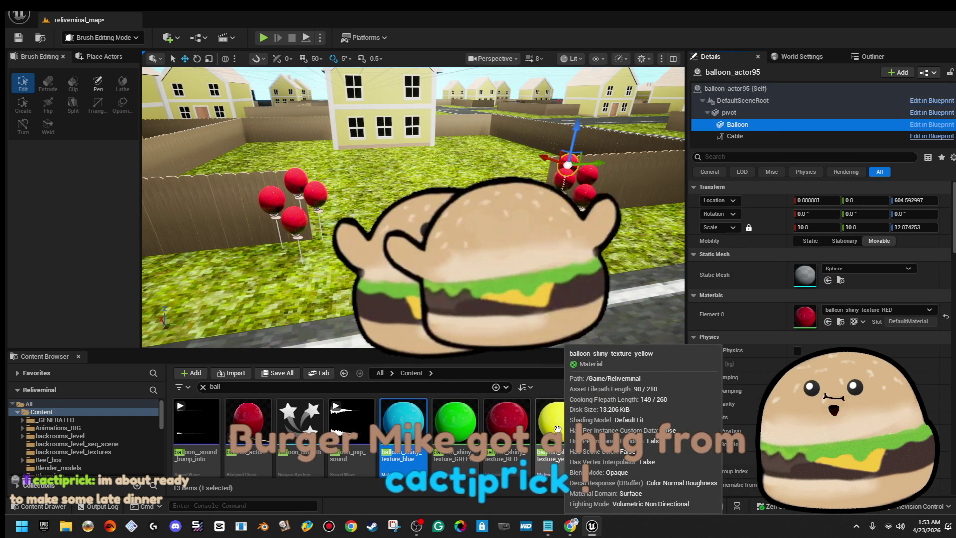
pyautogui.click(557, 429)
pyautogui.moveTo(593, 412); pyautogui.dragTo(846, 310)
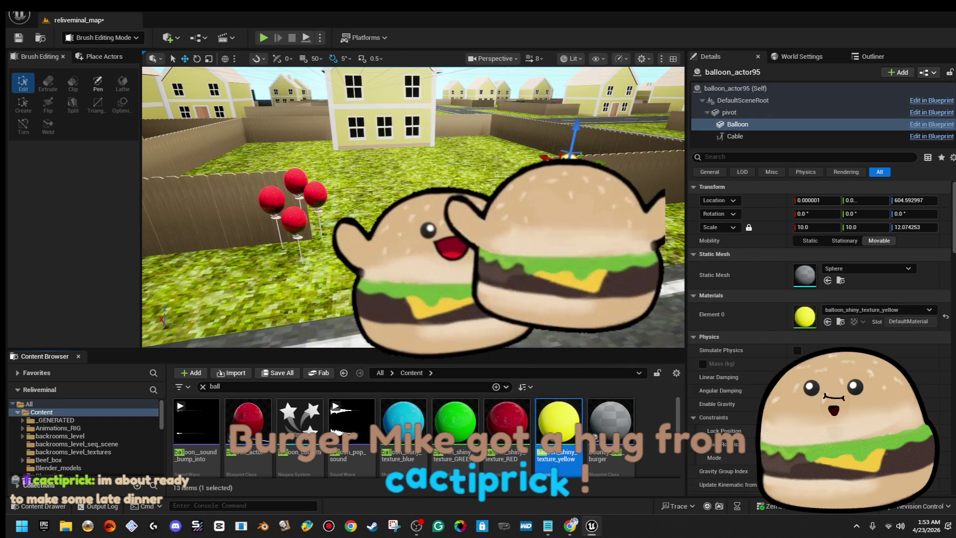
pyautogui.click(738, 124)
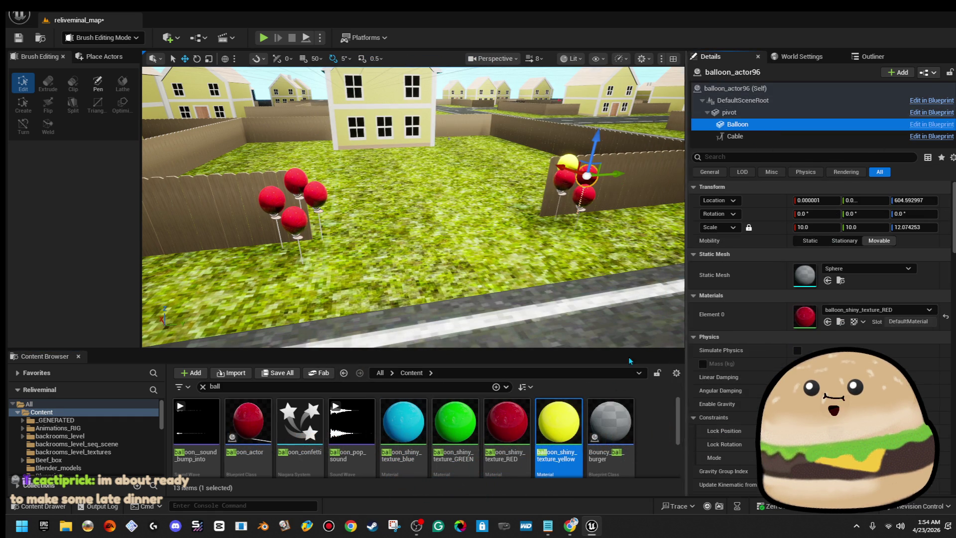
pyautogui.moveTo(562, 420); pyautogui.dragTo(847, 315)
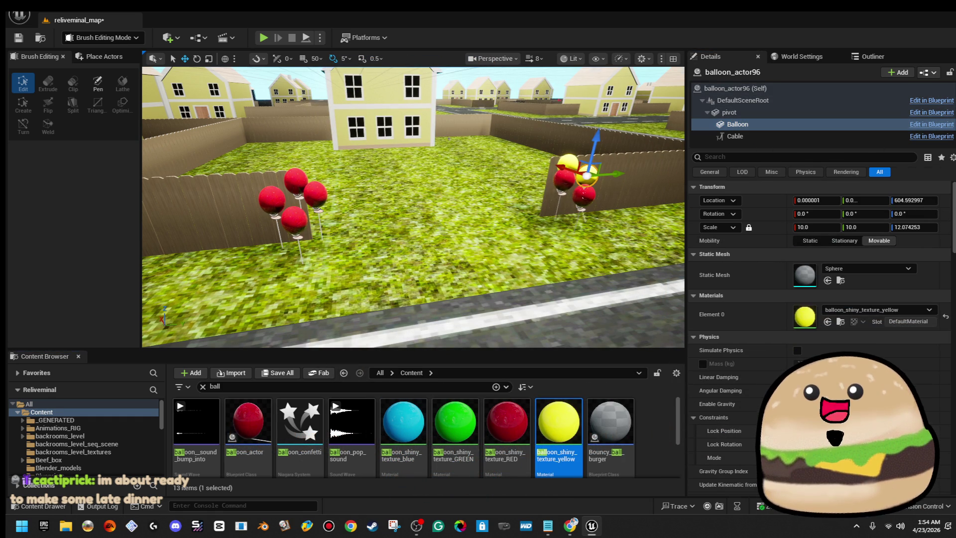
# - Turn the right cluster's remaining two red balloons yellow
pyautogui.click(564, 177)
pyautogui.click(751, 126)
pyautogui.moveTo(554, 432); pyautogui.dragTo(804, 314)
pyautogui.click(592, 194)
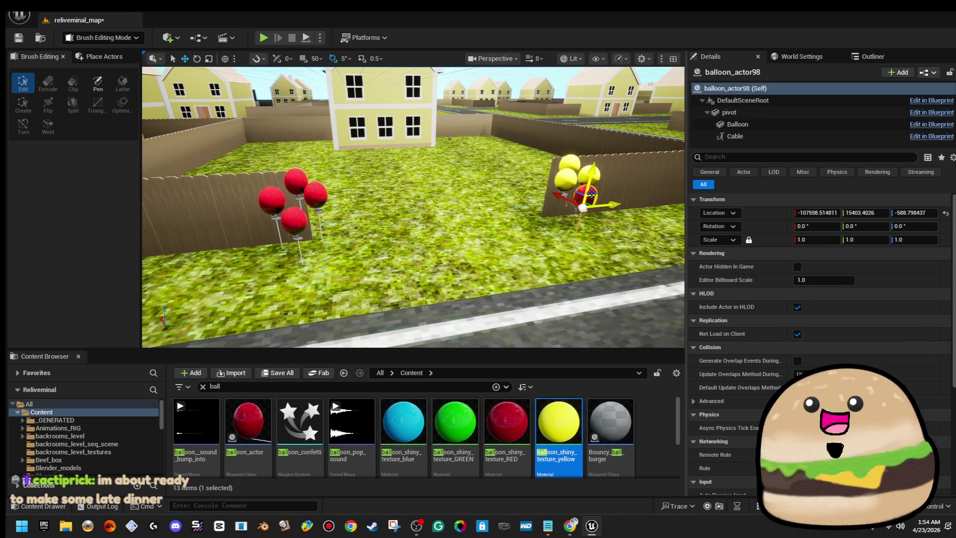
pyautogui.moveTo(559, 423)
pyautogui.mouseDown()
pyautogui.moveTo(740, 292)
pyautogui.moveTo(762, 145)
pyautogui.moveTo(737, 124)
pyautogui.mouseUp()
pyautogui.moveTo(558, 431)
pyautogui.mouseDown()
pyautogui.moveTo(813, 318)
pyautogui.moveTo(805, 316)
pyautogui.mouseUp()
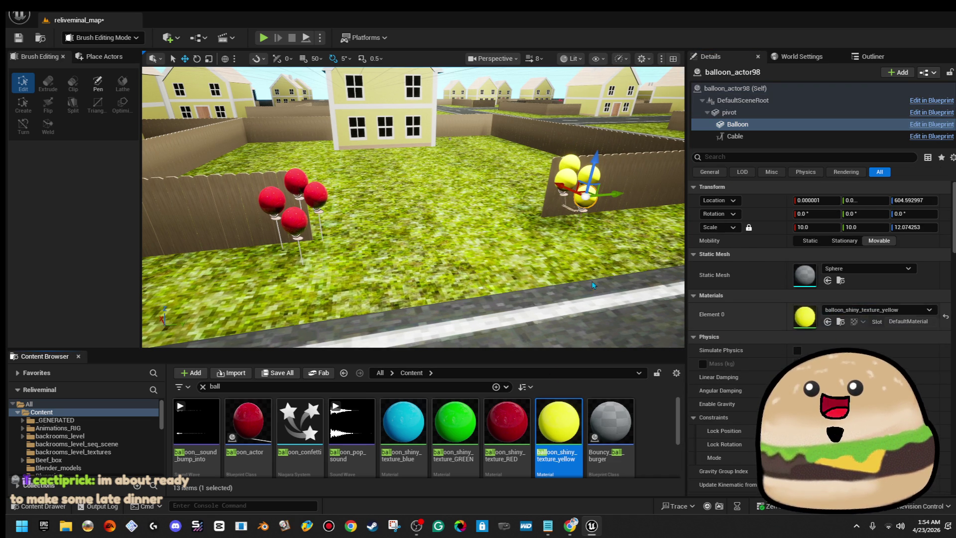
# - Turn the first two red balloons of the left cluster yellow
pyautogui.click(316, 190)
pyautogui.moveTo(558, 424)
pyautogui.mouseDown()
pyautogui.moveTo(667, 371)
pyautogui.moveTo(754, 124)
pyautogui.mouseUp()
pyautogui.click(754, 124)
pyautogui.moveTo(558, 424); pyautogui.dragTo(816, 313)
pyautogui.click(295, 179)
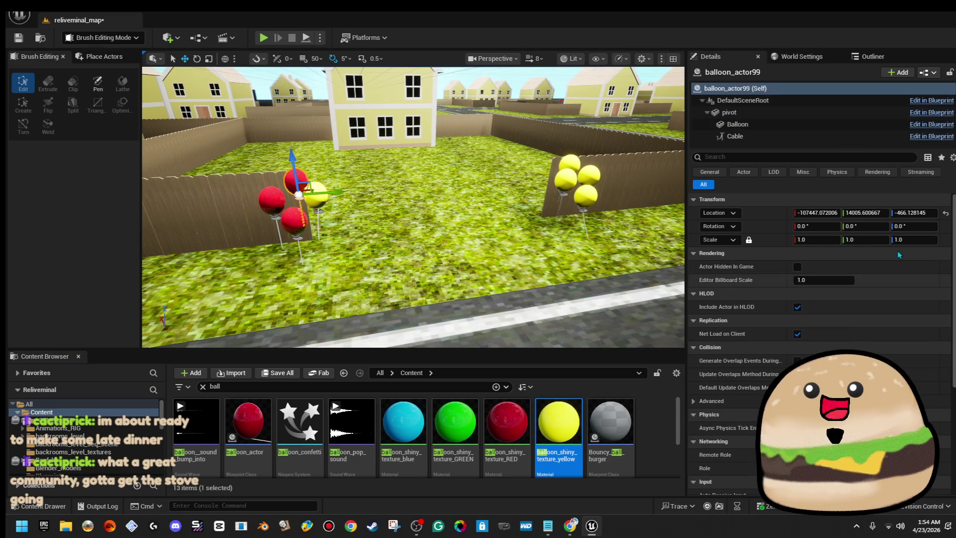
pyautogui.click(737, 124)
pyautogui.moveTo(558, 423); pyautogui.dragTo(800, 329)
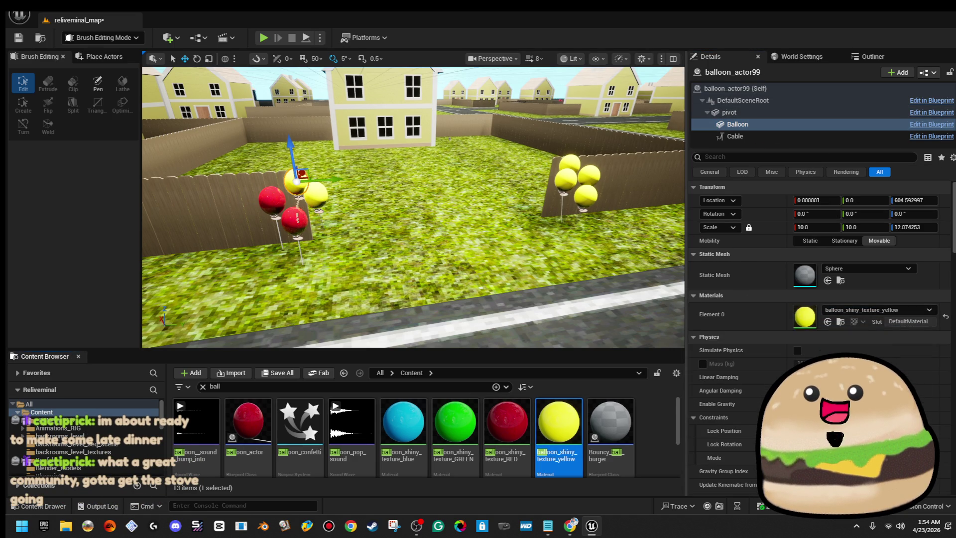
# - Make the next left-cluster balloon yellow and open the last balloon's material settings
pyautogui.click(266, 201)
pyautogui.click(737, 124)
pyautogui.moveTo(572, 431); pyautogui.dragTo(828, 337)
pyautogui.click(287, 219)
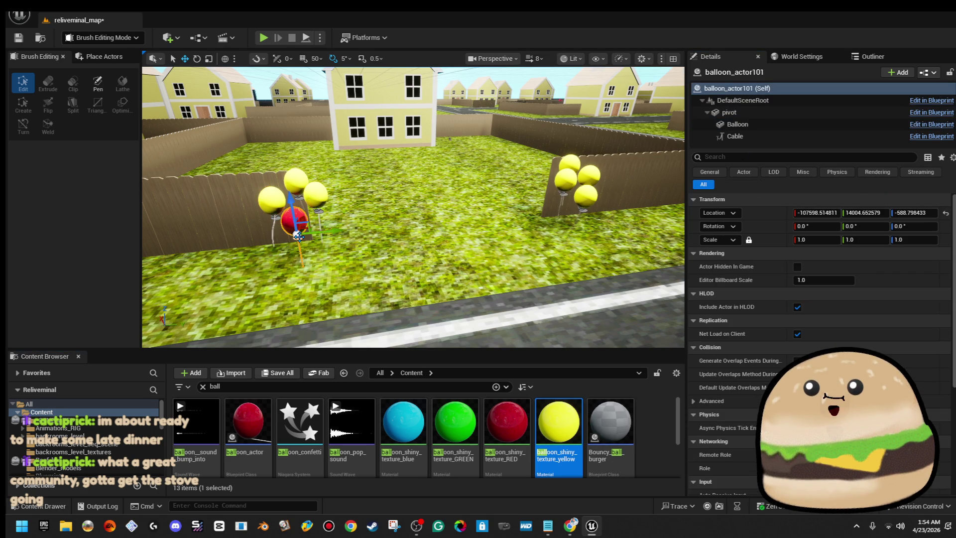
pyautogui.click(736, 125)
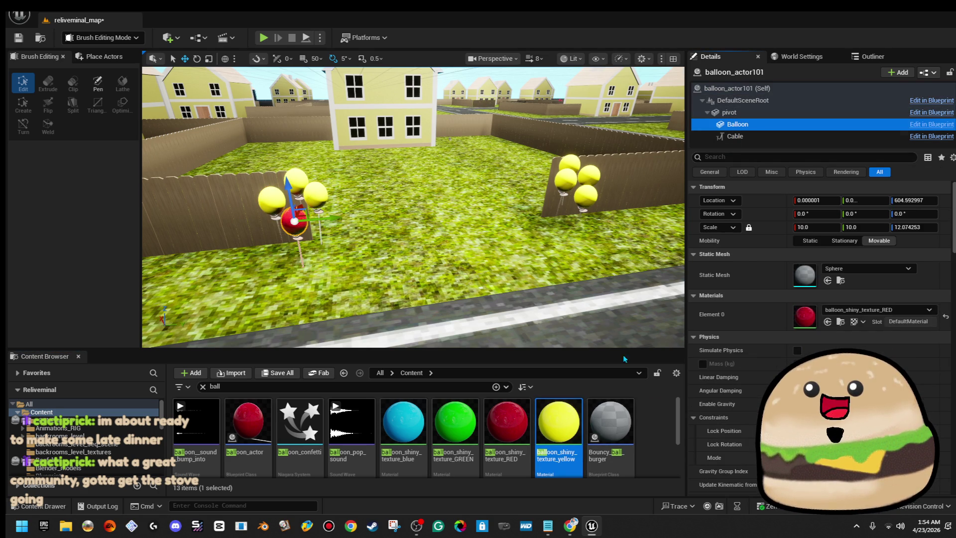
# - Fly between the houses with W/S/E/Q and descend toward the next yard's red balloons
pyautogui.press('s')
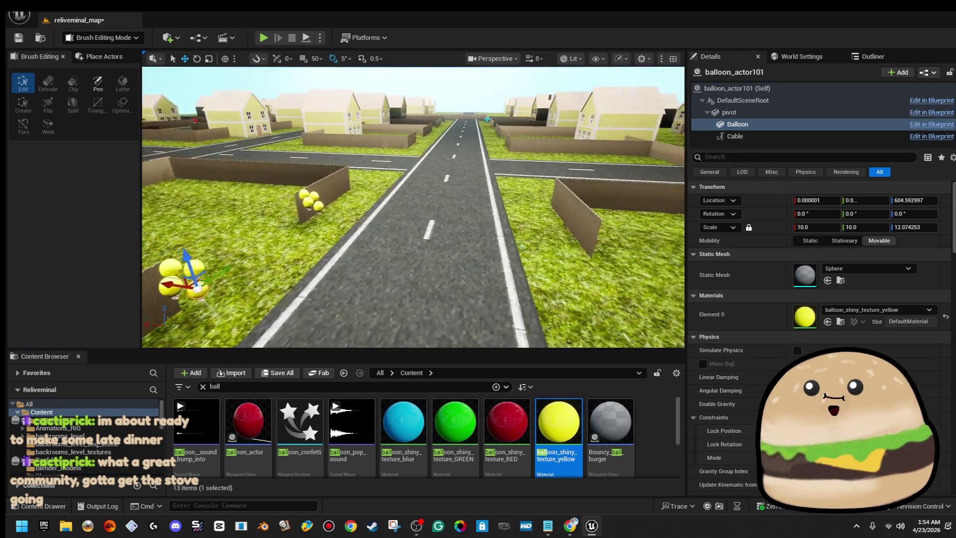
pyautogui.press('w')
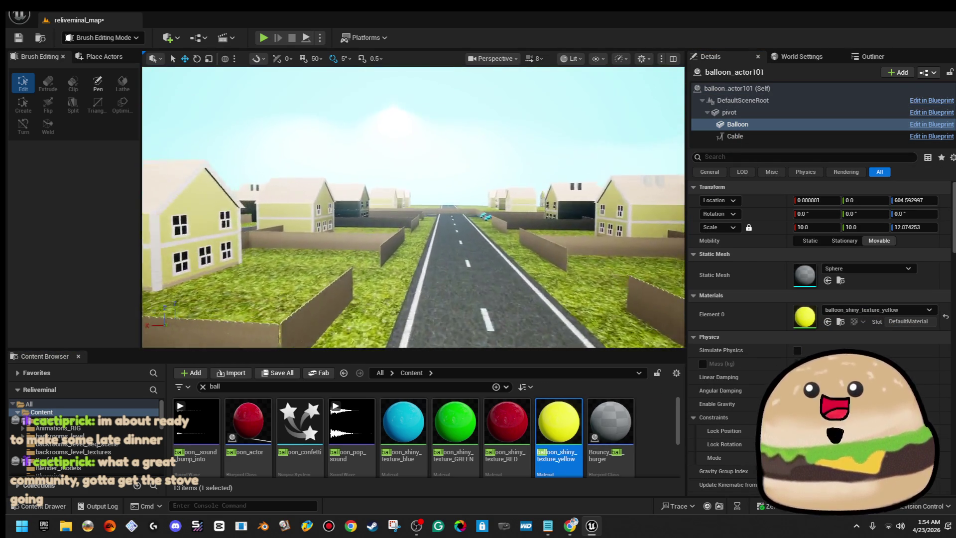
pyautogui.press('s')
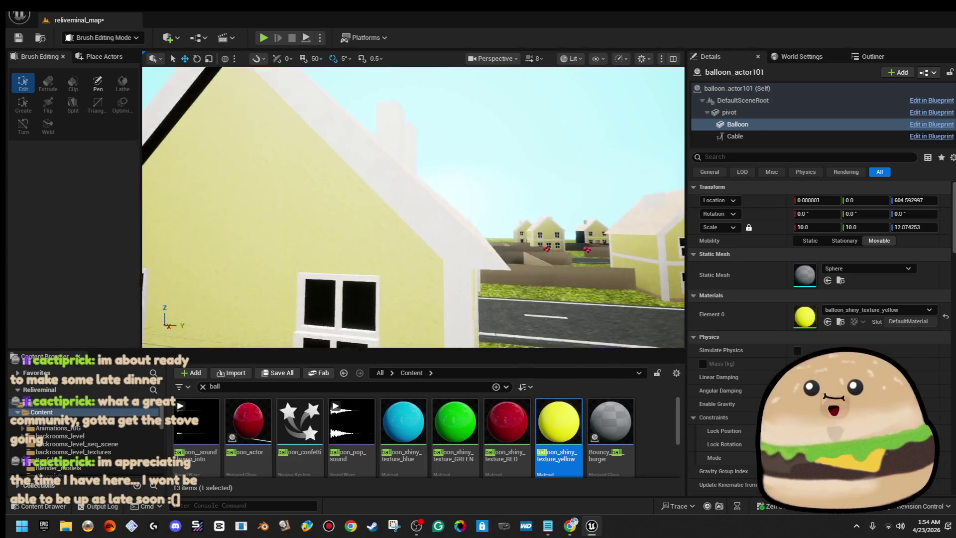
pyautogui.press('w')
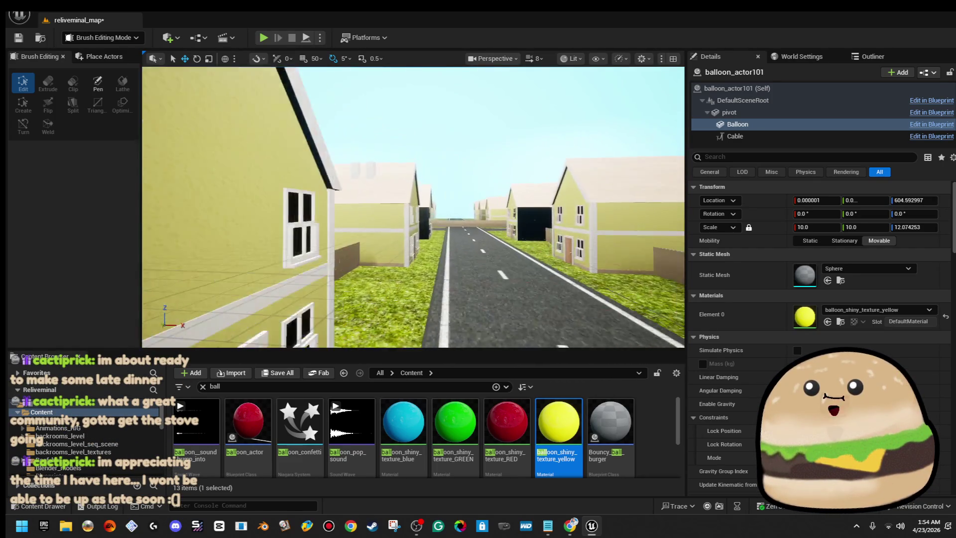
pyautogui.press('e')
pyautogui.press('w')
pyautogui.press('q')
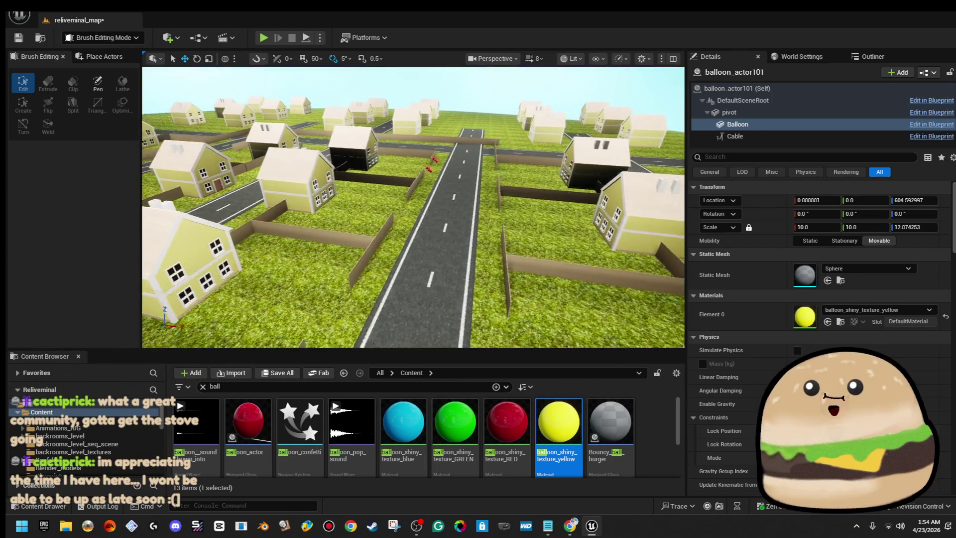
pyautogui.press('w')
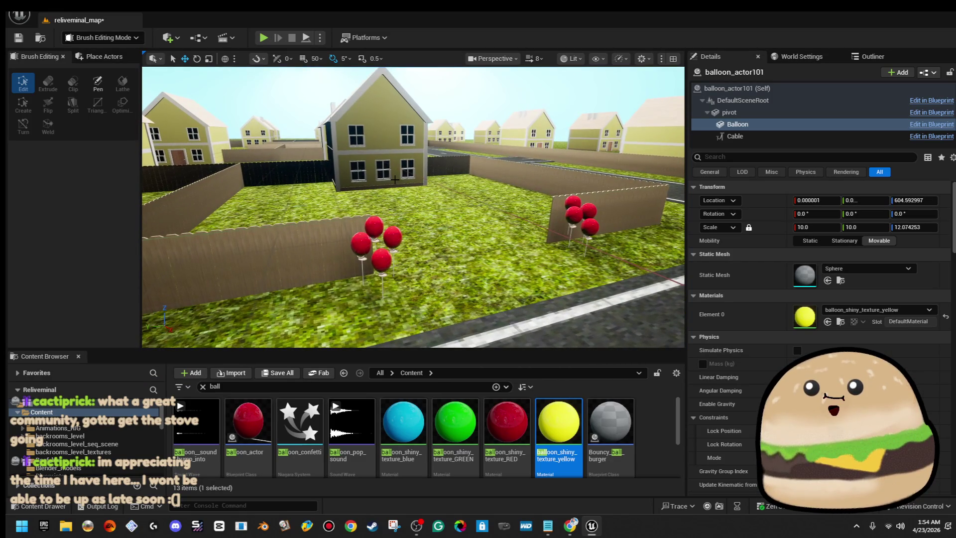
pyautogui.press('w')
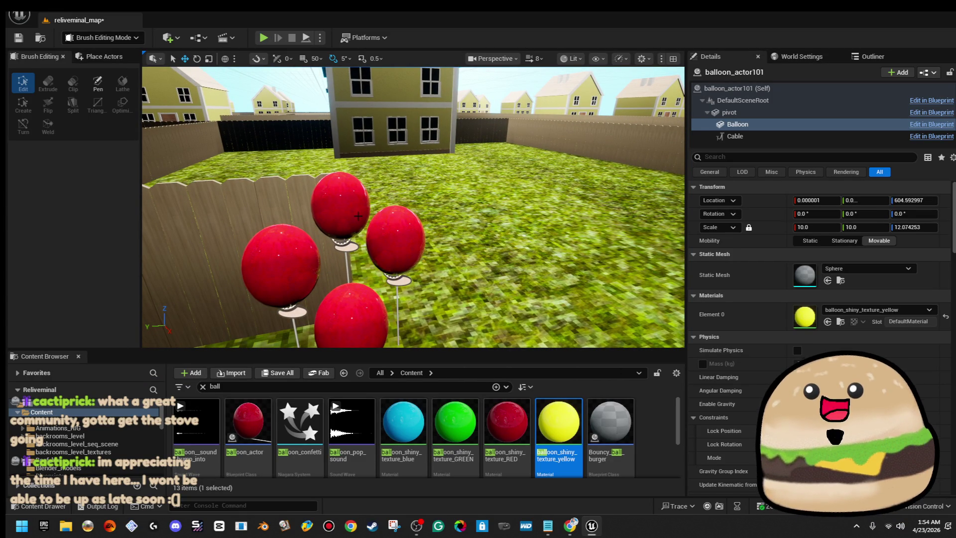
# - Give the top and right red balloons of this cluster the green material
pyautogui.click(358, 216)
pyautogui.click(864, 124)
pyautogui.moveTo(454, 423); pyautogui.dragTo(855, 309)
pyautogui.click(396, 239)
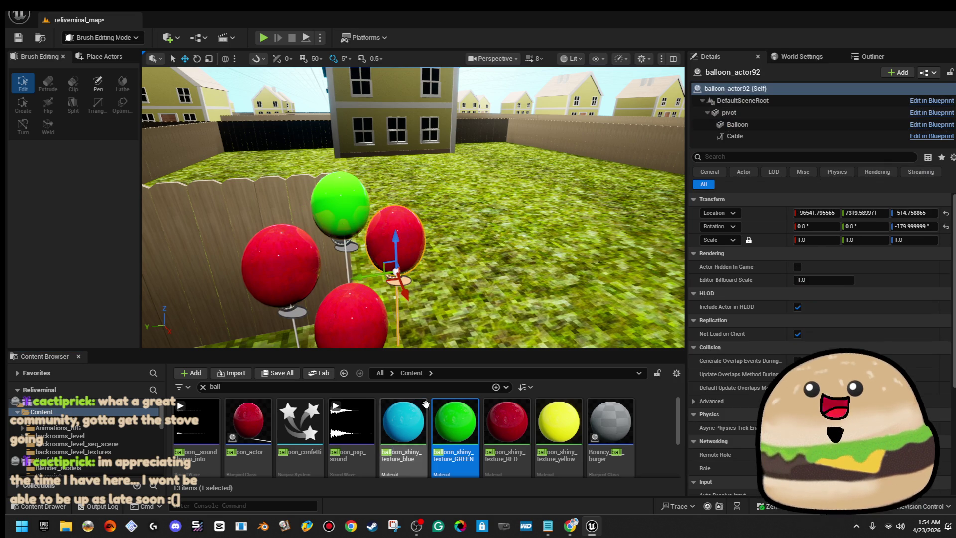
pyautogui.click(812, 127)
pyautogui.moveTo(455, 423); pyautogui.dragTo(804, 317)
# - Turn the bottom and left balloons of the cluster green
pyautogui.click(351, 314)
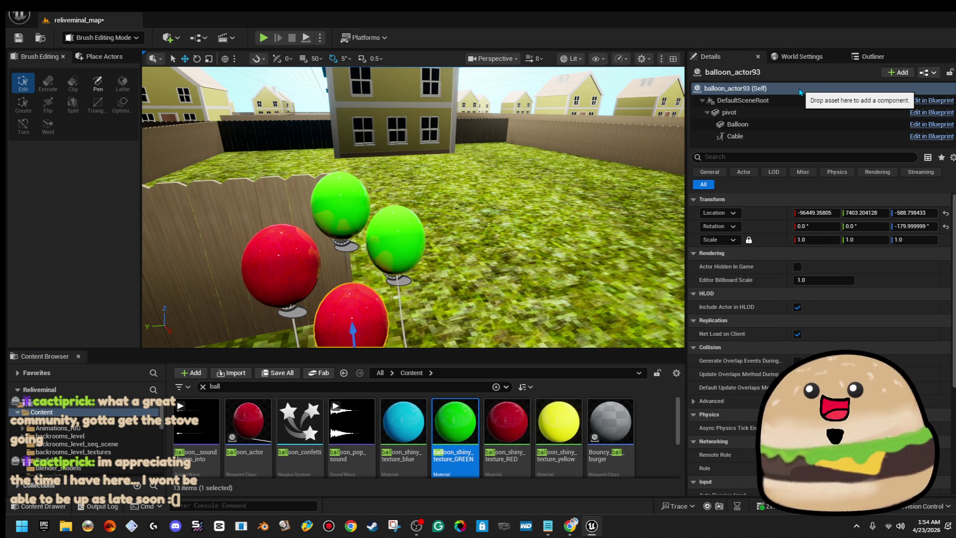
pyautogui.click(794, 118)
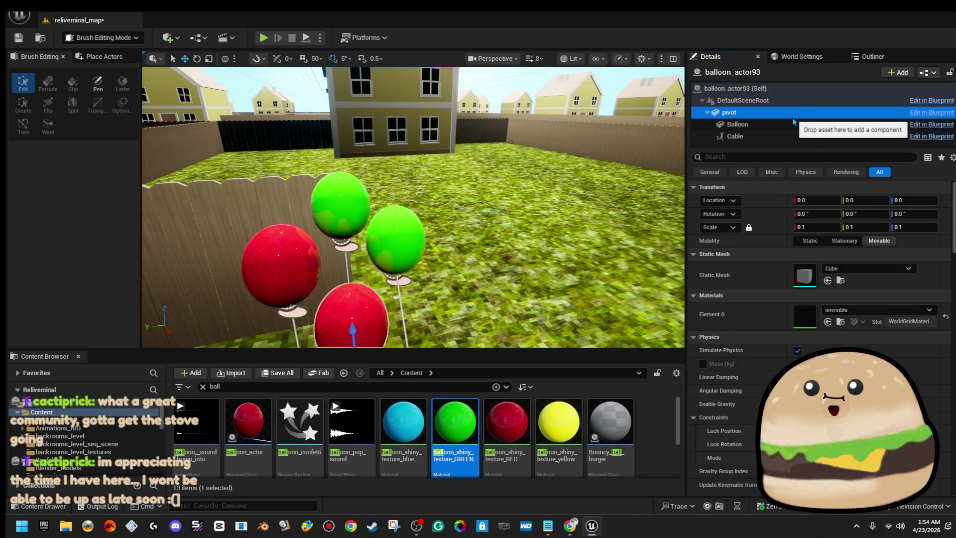
pyautogui.click(794, 125)
pyautogui.moveTo(440, 425); pyautogui.dragTo(804, 315)
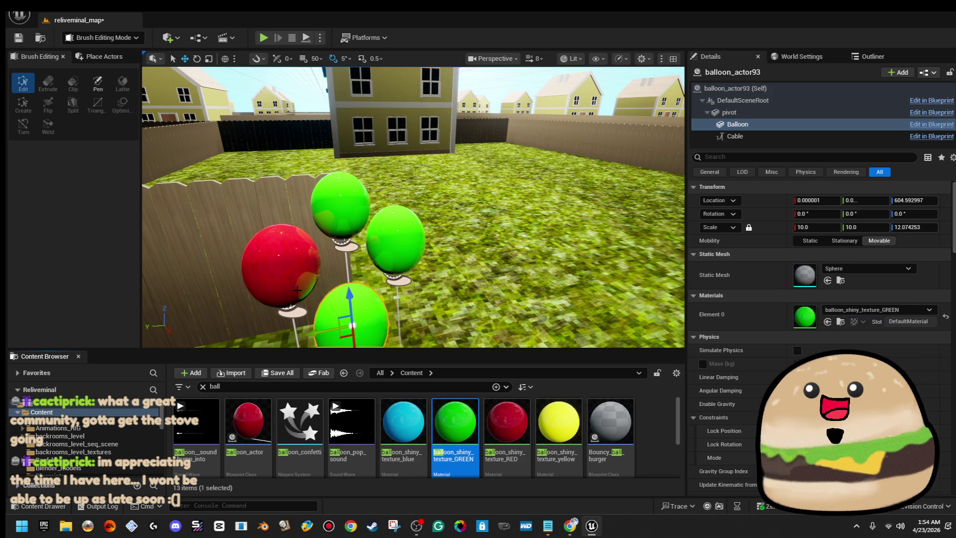
pyautogui.click(280, 256)
pyautogui.click(758, 129)
pyautogui.moveTo(455, 423)
pyautogui.mouseDown()
pyautogui.moveTo(697, 349)
pyautogui.moveTo(846, 329)
pyautogui.moveTo(817, 317)
pyautogui.mouseUp()
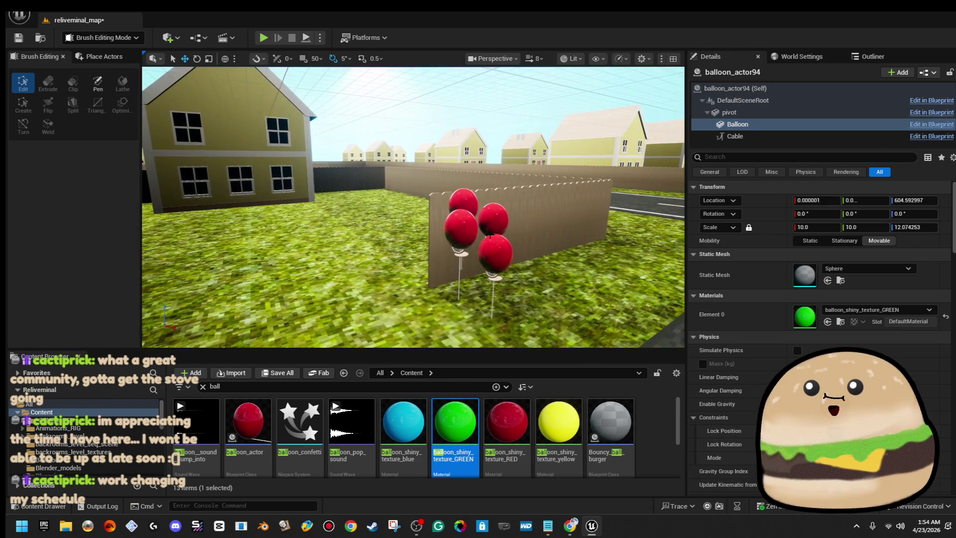
# - Select balloons in the cluster by the next fence and turn one green
pyautogui.click(459, 209)
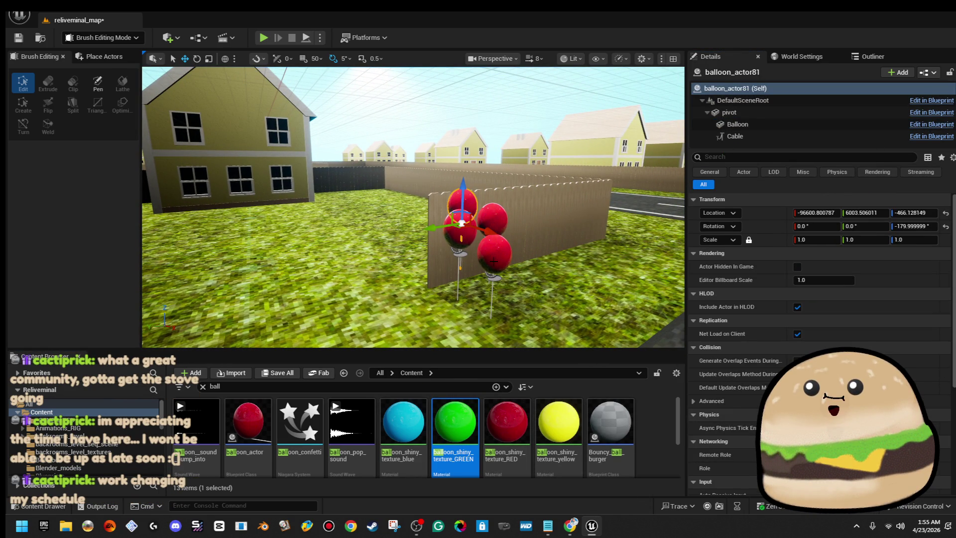
pyautogui.click(785, 116)
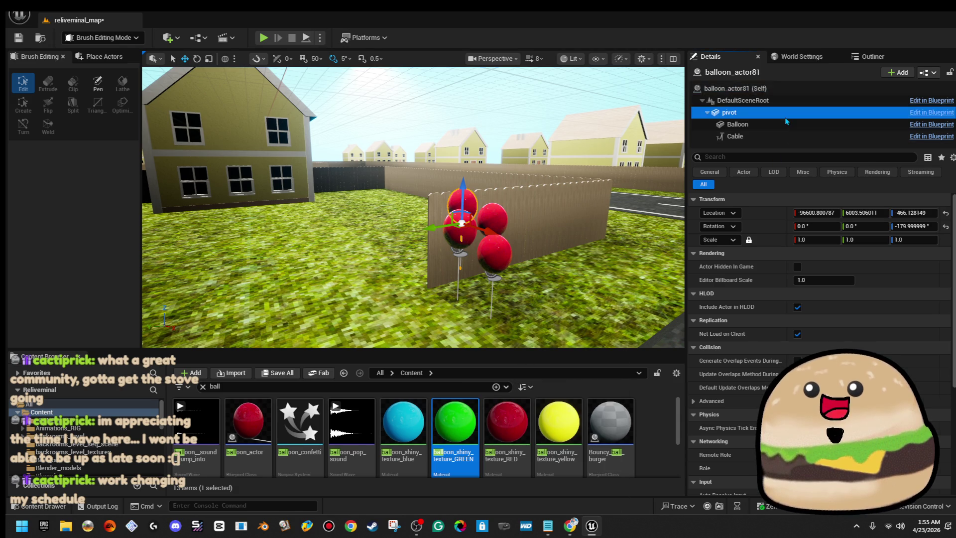
pyautogui.click(781, 125)
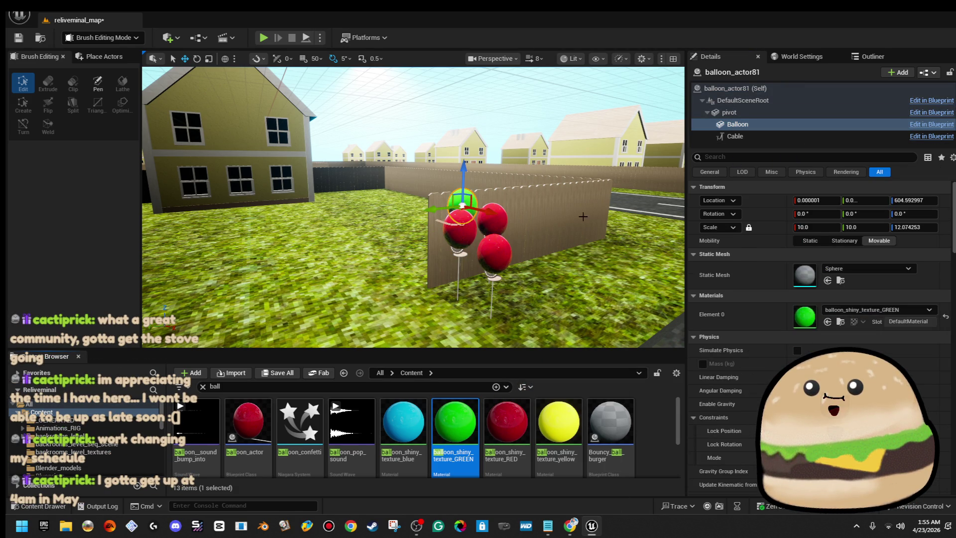
pyautogui.click(492, 216)
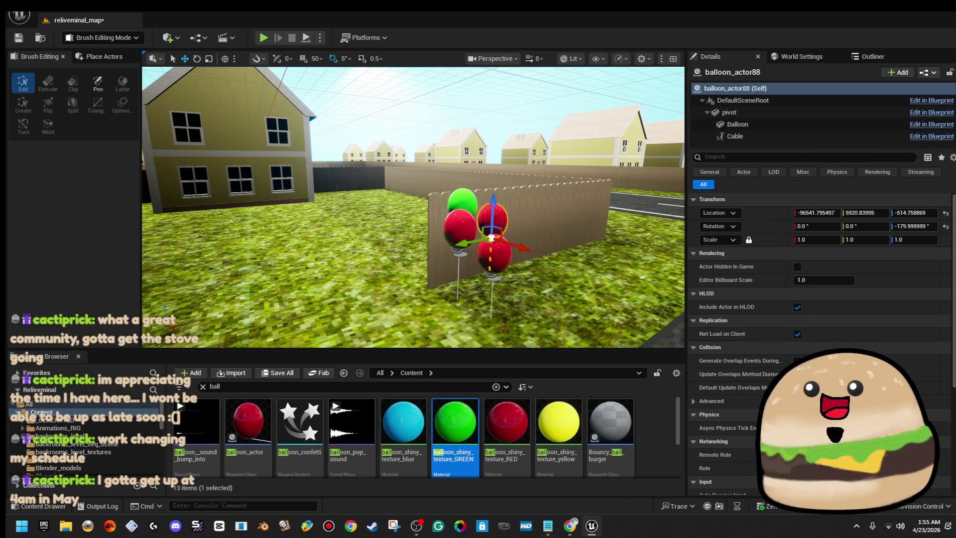
pyautogui.click(737, 124)
pyautogui.moveTo(455, 424)
pyautogui.mouseDown()
pyautogui.moveTo(796, 306)
pyautogui.moveTo(794, 296)
pyautogui.mouseUp()
# - Turn the next and last red balloons of that cluster green
pyautogui.click(491, 219)
pyautogui.moveTo(455, 425)
pyautogui.mouseDown()
pyautogui.moveTo(556, 356)
pyautogui.moveTo(771, 131)
pyautogui.mouseUp()
pyautogui.click(771, 125)
pyautogui.moveTo(453, 429); pyautogui.dragTo(804, 316)
pyautogui.click(476, 239)
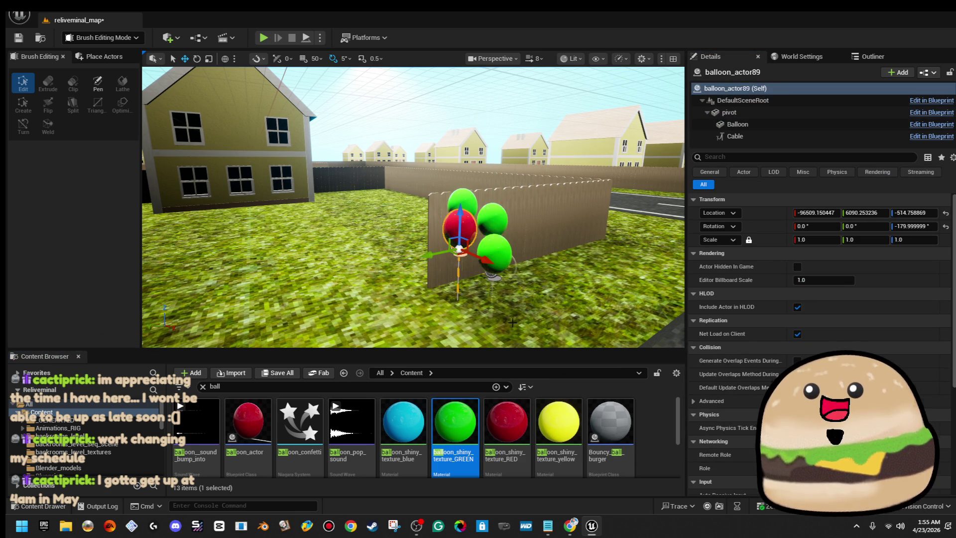
pyautogui.click(735, 126)
pyautogui.moveTo(471, 413)
pyautogui.mouseDown()
pyautogui.moveTo(879, 301)
pyautogui.moveTo(862, 318)
pyautogui.mouseUp()
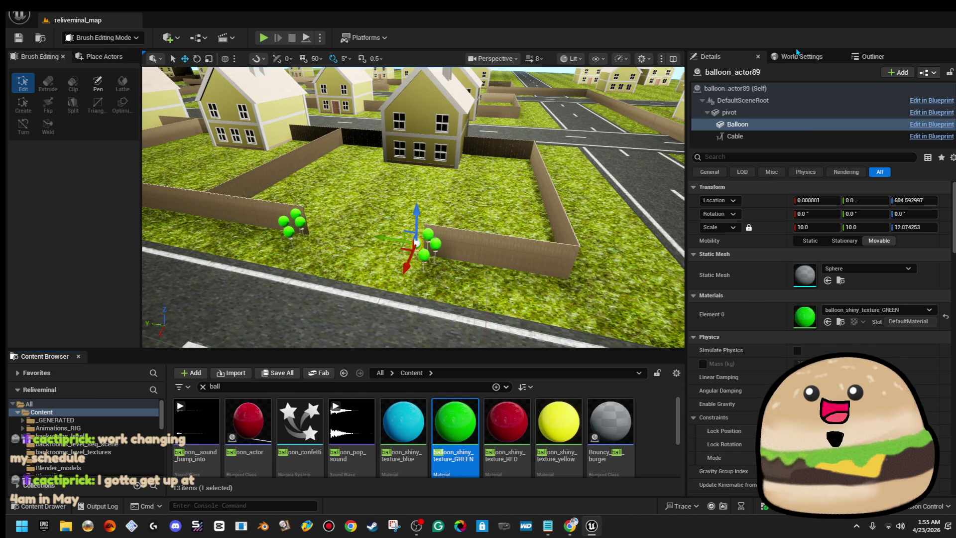
# - Swing the view around the houses and down the road, rising to an elevated view over town
pyautogui.moveTo(628, 129); pyautogui.dragTo(628, 129)
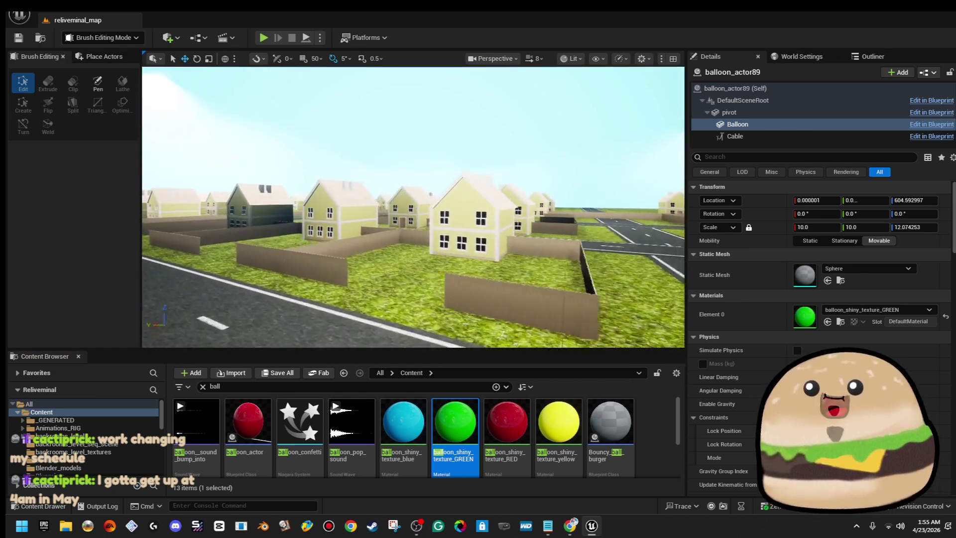
pyautogui.moveTo(400, 183); pyautogui.dragTo(399, 183)
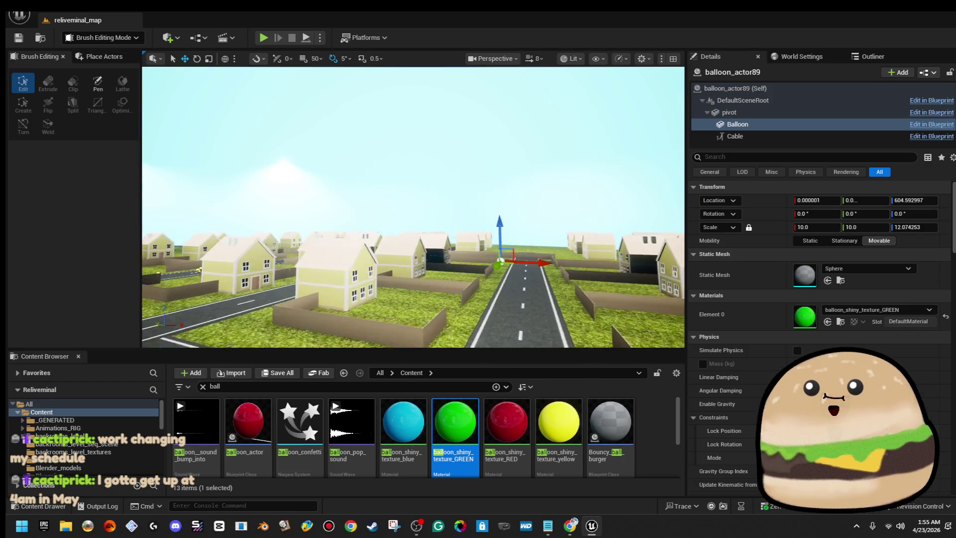
pyautogui.moveTo(456, 83); pyautogui.dragTo(456, 84)
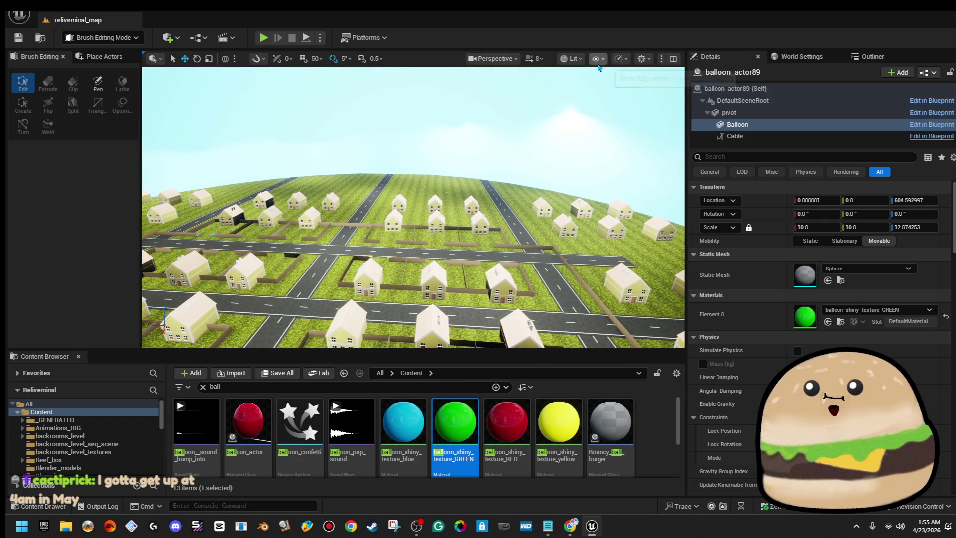
# - Switch the viewport to Wireframe, pull back over town, and select the overhead spotlight
pyautogui.click(571, 58)
pyautogui.click(596, 118)
pyautogui.press('f')
pyautogui.moveTo(359, 226); pyautogui.dragTo(390, 161)
pyautogui.moveTo(437, 109); pyautogui.dragTo(437, 108)
pyautogui.click(409, 202)
# - Return to Lit and drag SpotLight43 along Y to about X -102549, Y 7155, Z 9895
pyautogui.click(560, 59)
pyautogui.click(577, 97)
pyautogui.moveTo(518, 164); pyautogui.dragTo(490, 163)
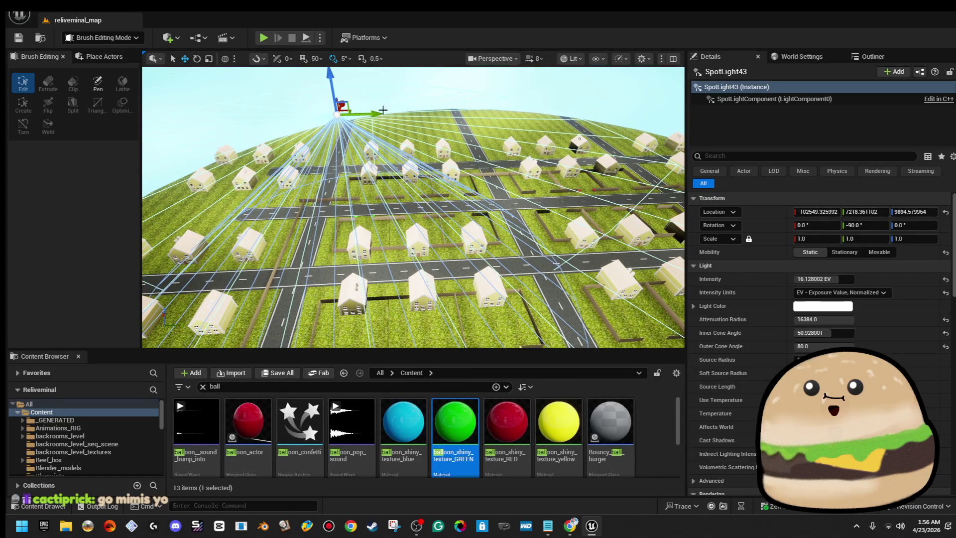
pyautogui.moveTo(381, 110)
pyautogui.mouseDown()
pyautogui.moveTo(435, 109)
pyautogui.moveTo(345, 113)
pyautogui.moveTo(390, 113)
pyautogui.mouseUp()
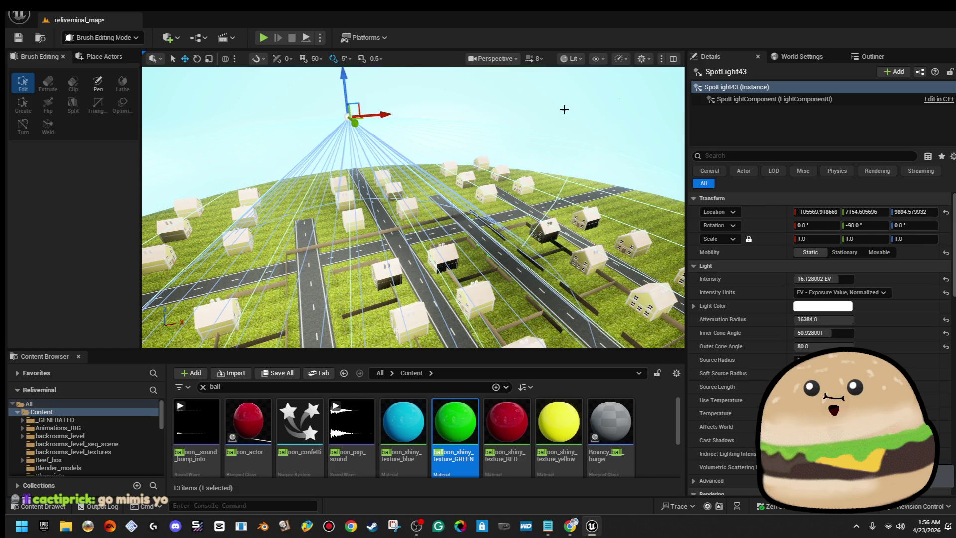
pyautogui.moveTo(390, 113)
pyautogui.mouseDown()
pyautogui.moveTo(388, 105)
pyautogui.moveTo(576, 104)
pyautogui.mouseUp()
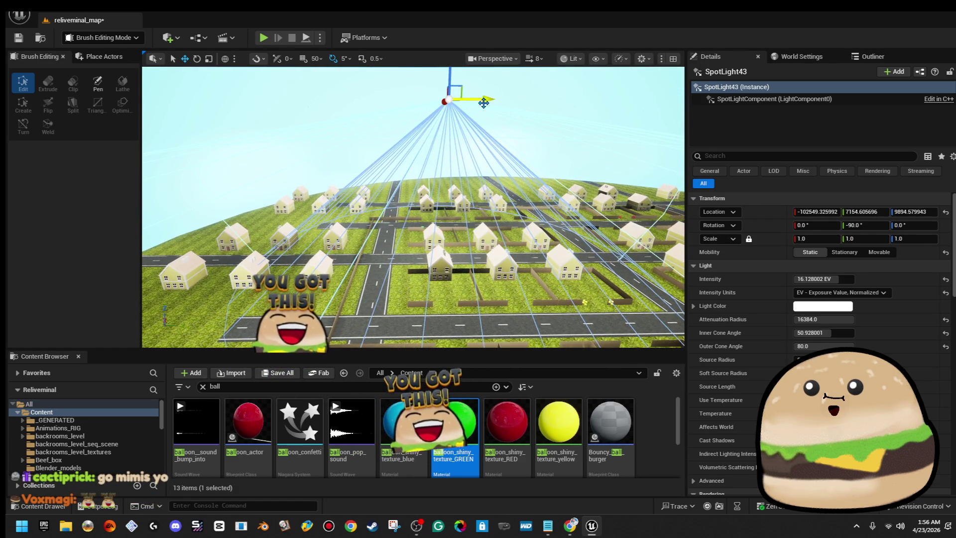